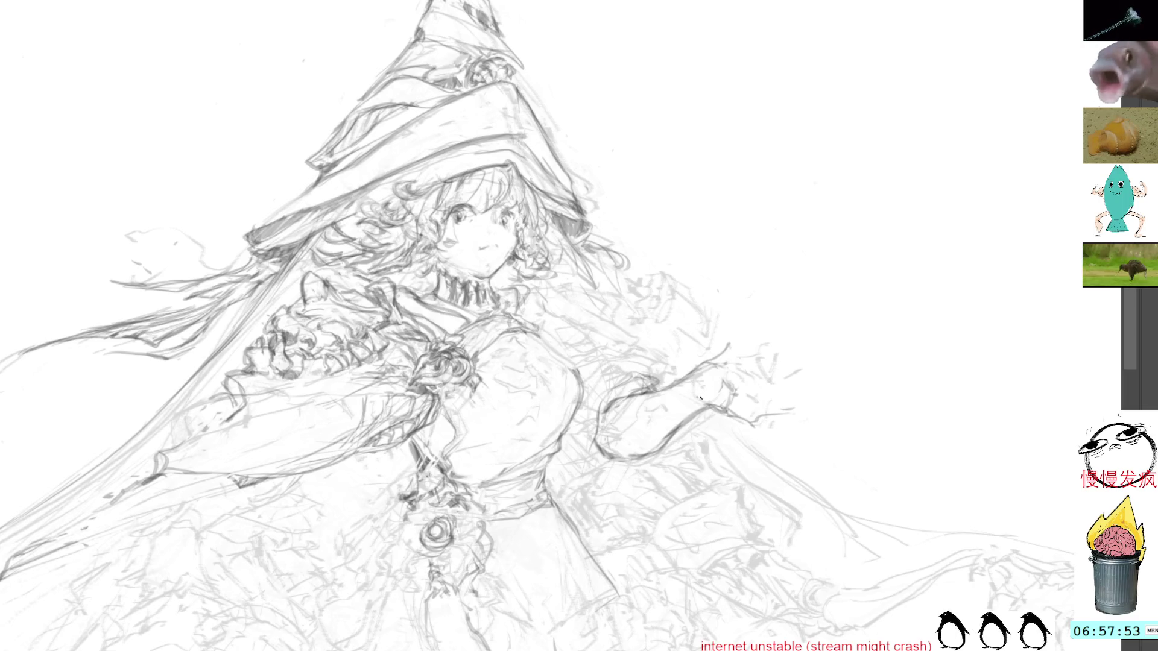
# Step: Redraw the outstretched hand's top edge, outline and fingertips with fresh pencil strokes
pyautogui.moveTo(700, 397); pyautogui.dragTo(734, 418)
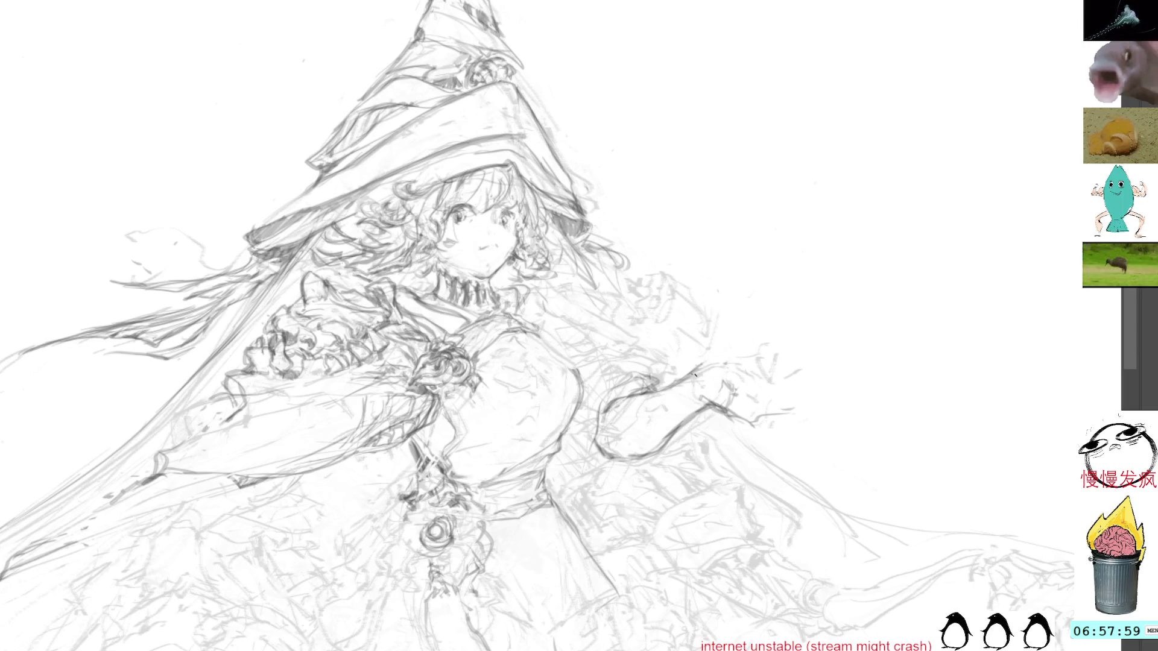
pyautogui.moveTo(692, 374)
pyautogui.mouseDown()
pyautogui.moveTo(746, 373)
pyautogui.moveTo(737, 370)
pyautogui.mouseUp()
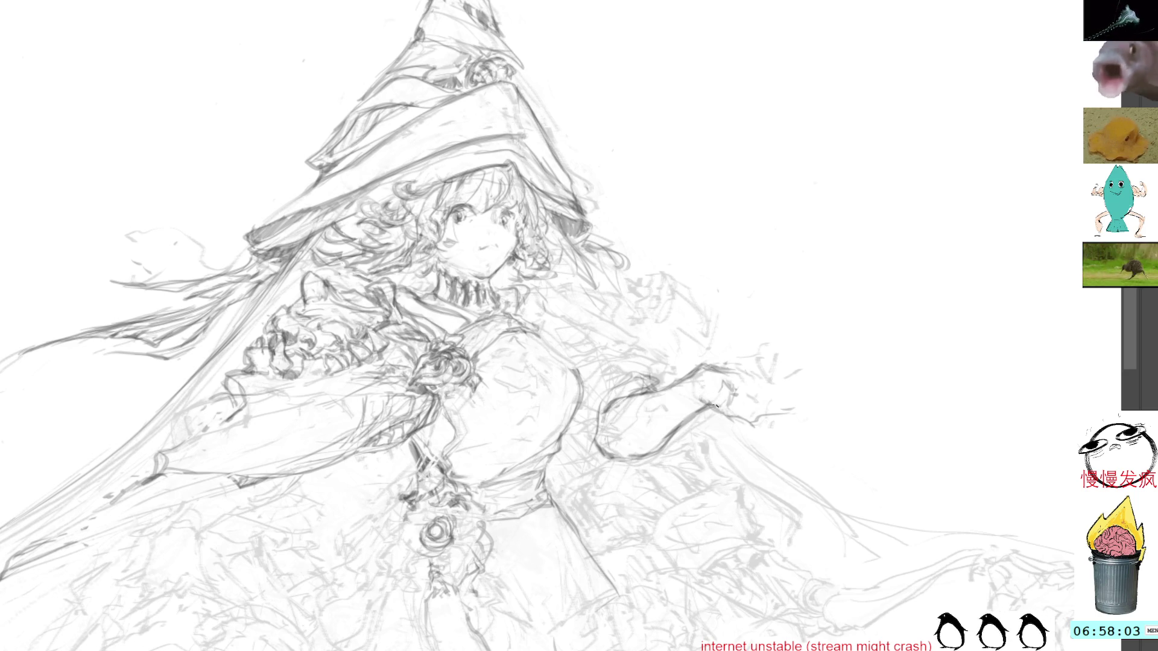
pyautogui.moveTo(737, 403)
pyautogui.mouseDown()
pyautogui.moveTo(745, 422)
pyautogui.moveTo(782, 398)
pyautogui.moveTo(802, 375)
pyautogui.moveTo(776, 359)
pyautogui.mouseUp()
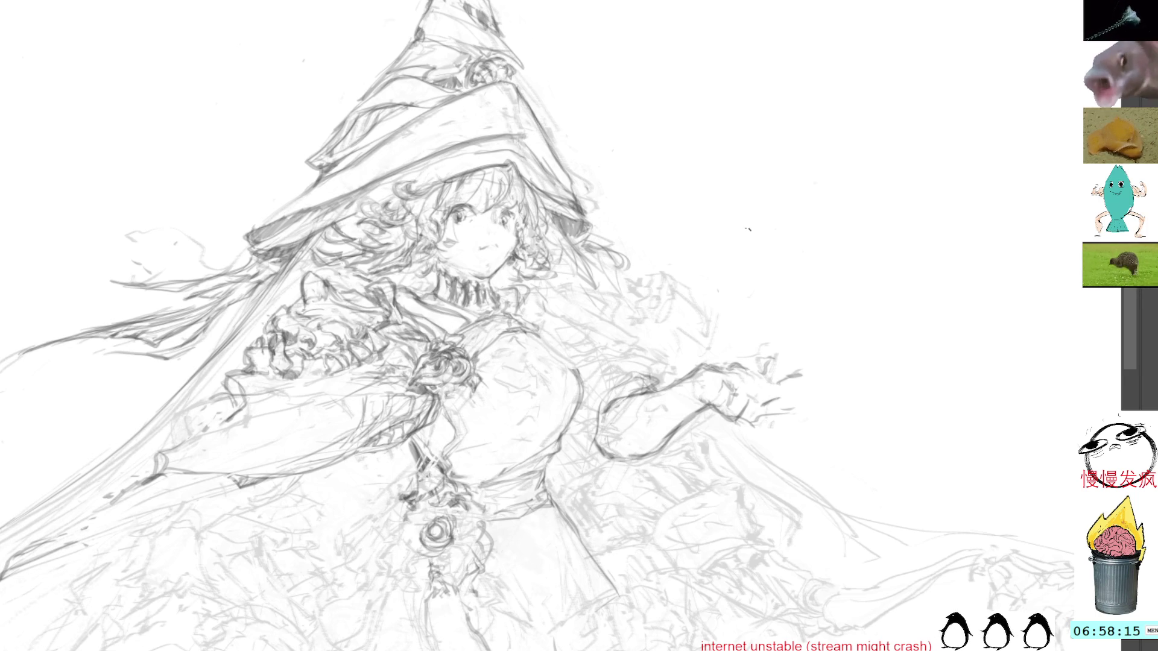
pyautogui.moveTo(680, 509)
pyautogui.mouseDown()
pyautogui.moveTo(656, 368)
pyautogui.moveTo(654, 209)
pyautogui.mouseUp()
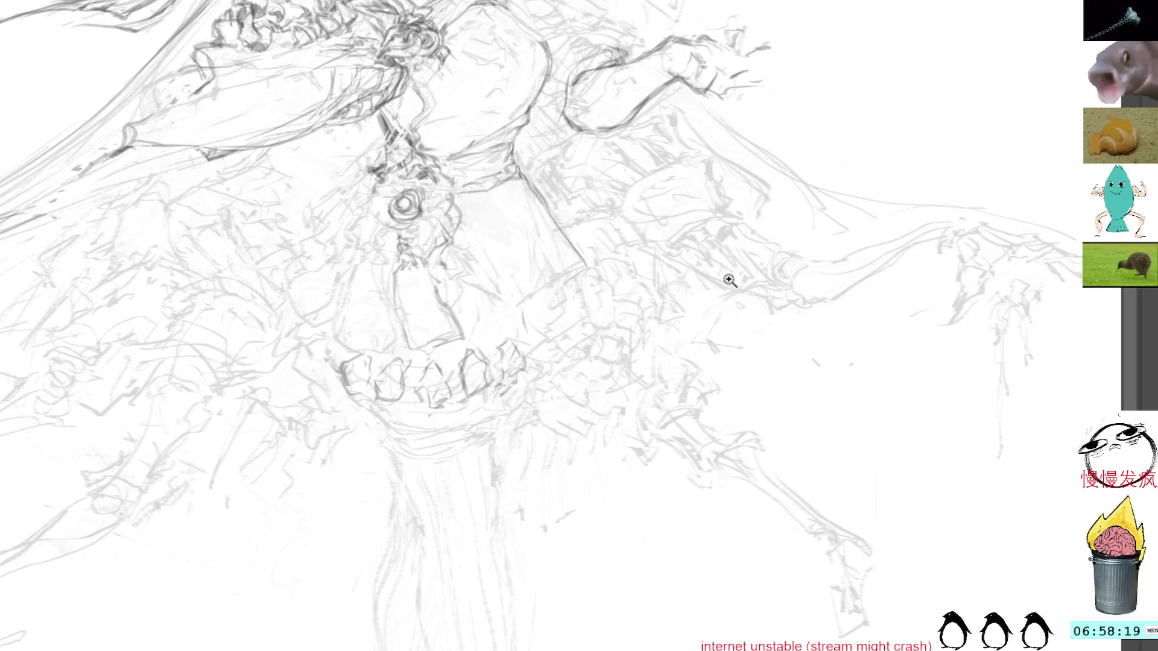
# Step: Frame the hat and darken its brim lines with the pencil, undoing one stray stroke
pyautogui.hotkey('ctrl', '0')
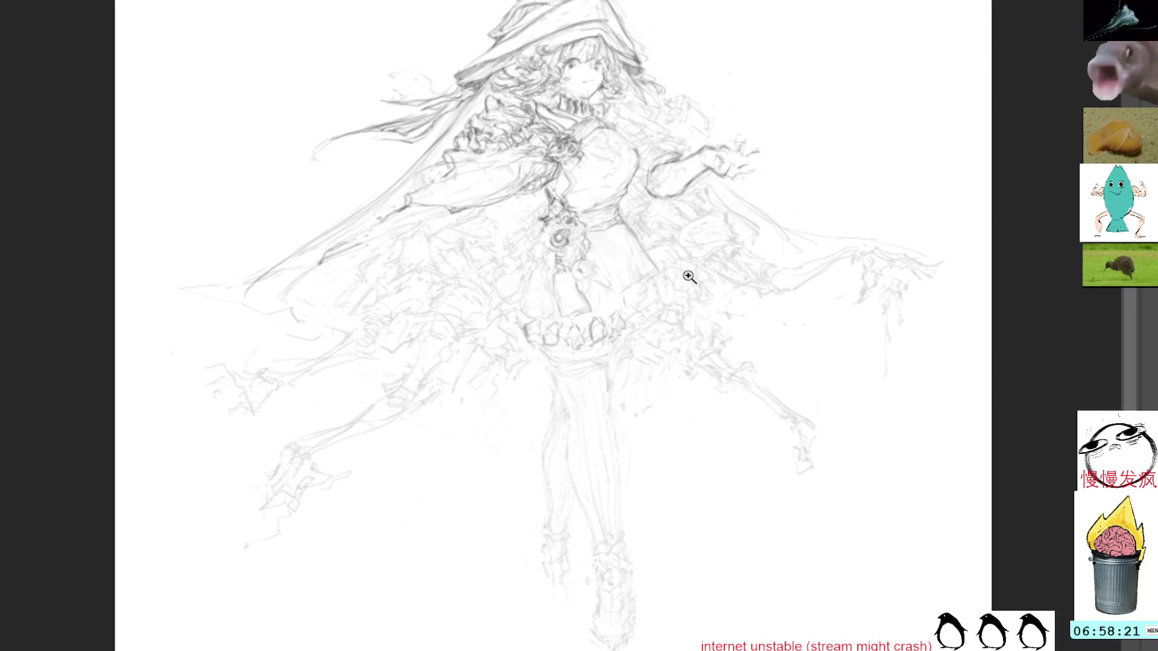
pyautogui.click(690, 276)
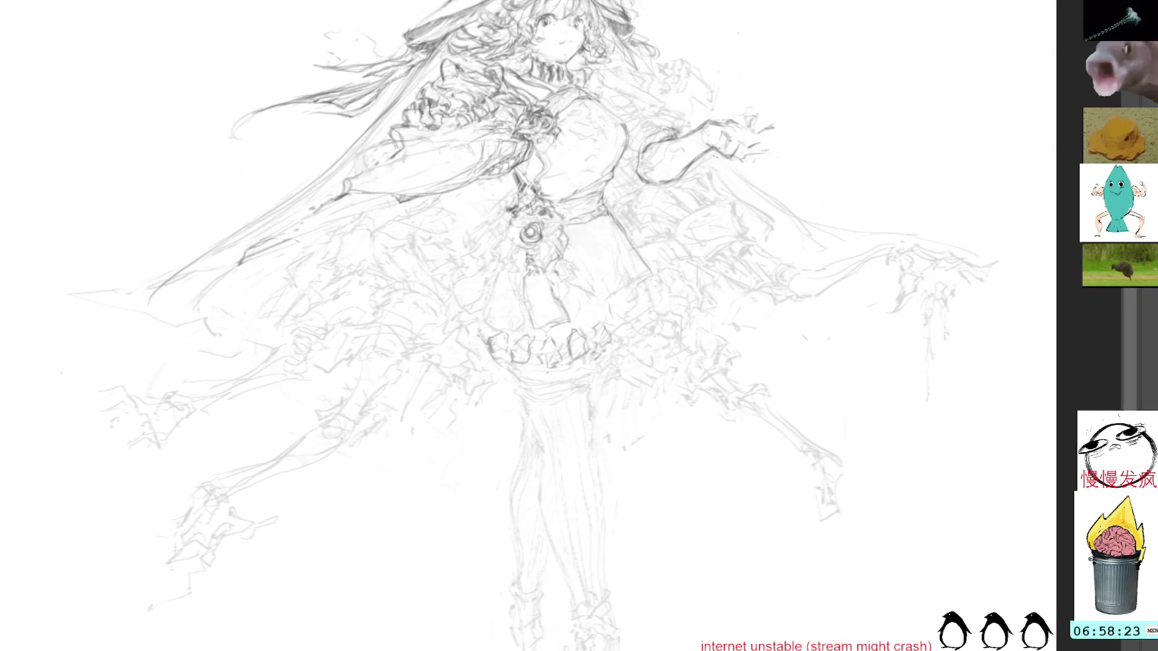
pyautogui.moveTo(710, 168); pyautogui.dragTo(727, 254)
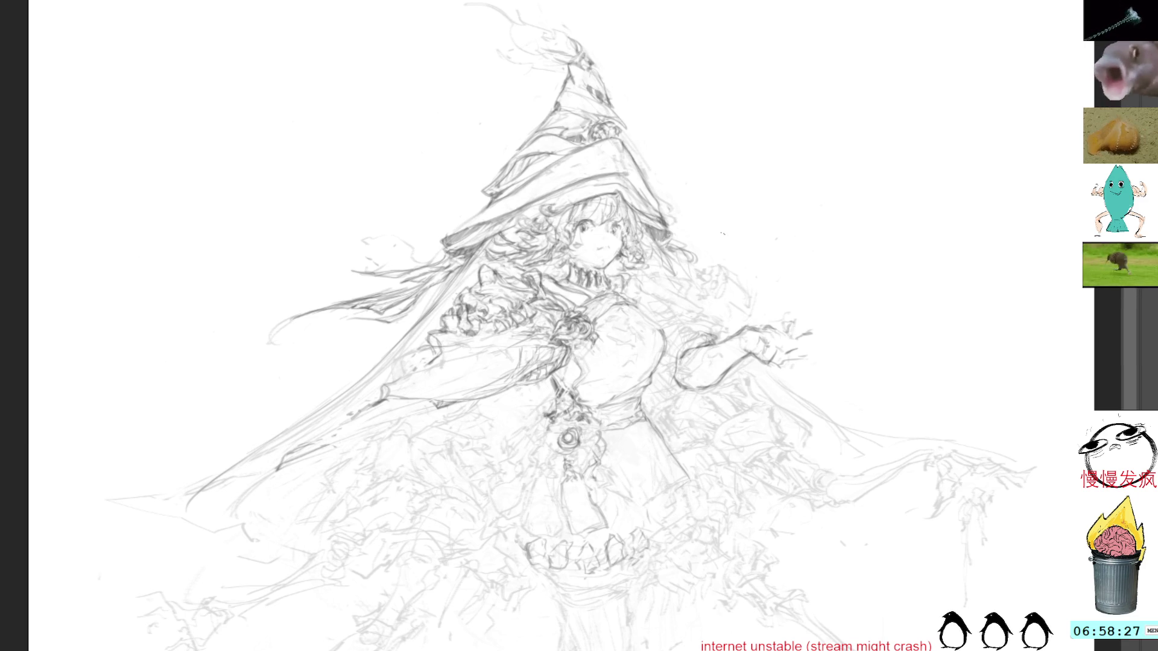
pyautogui.moveTo(692, 205); pyautogui.dragTo(699, 271)
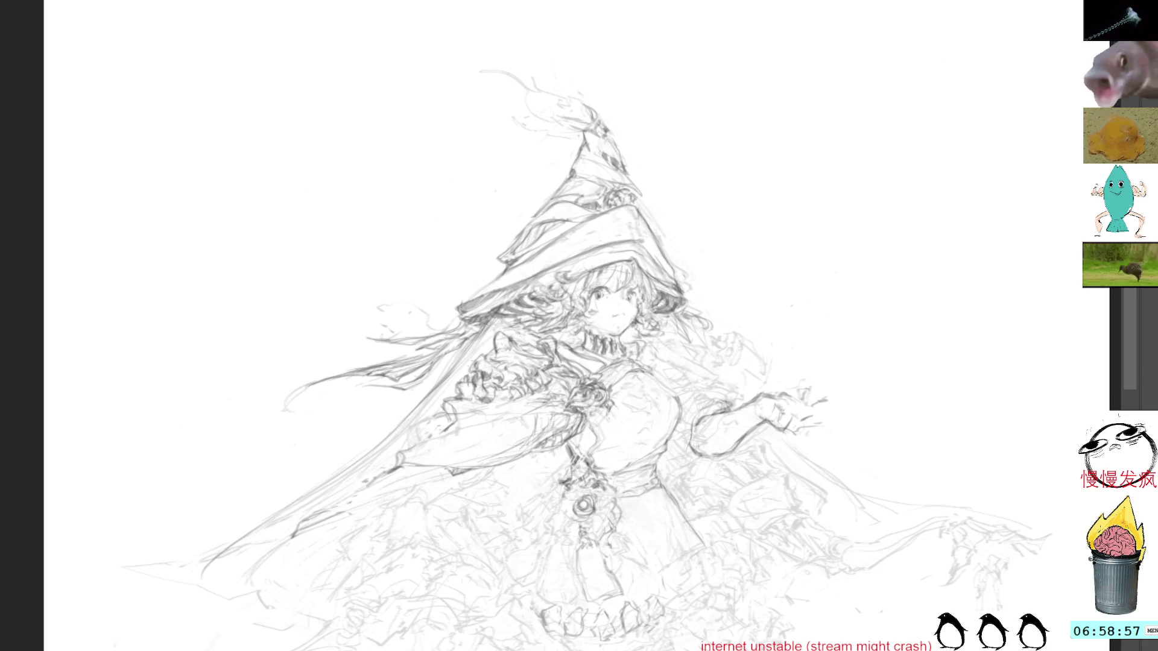
pyautogui.moveTo(479, 325)
pyautogui.mouseDown()
pyautogui.moveTo(527, 320)
pyautogui.moveTo(512, 318)
pyautogui.mouseUp()
pyautogui.moveTo(509, 322)
pyautogui.mouseDown()
pyautogui.moveTo(529, 312)
pyautogui.moveTo(498, 357)
pyautogui.moveTo(533, 342)
pyautogui.mouseUp()
pyautogui.hotkey('ctrl', 'z')
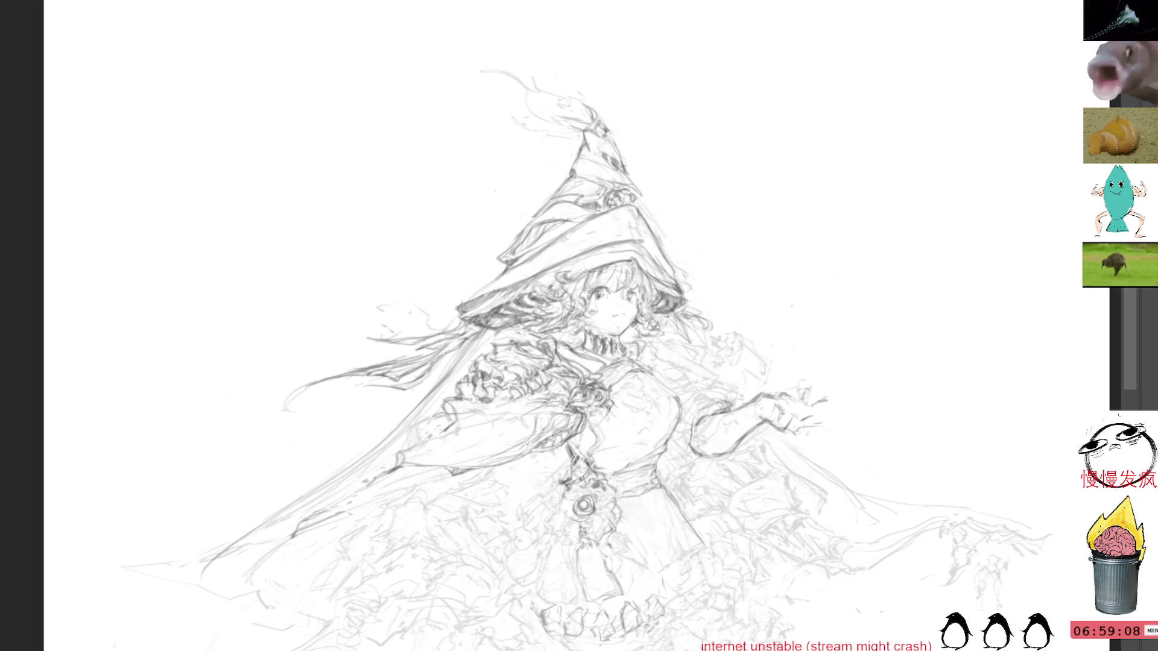
# Step: Draw a long, dark outline down the left leg, replacing the first short stroke
pyautogui.moveTo(554, 615); pyautogui.dragTo(503, 285)
pyautogui.moveTo(527, 338); pyautogui.dragTo(543, 385)
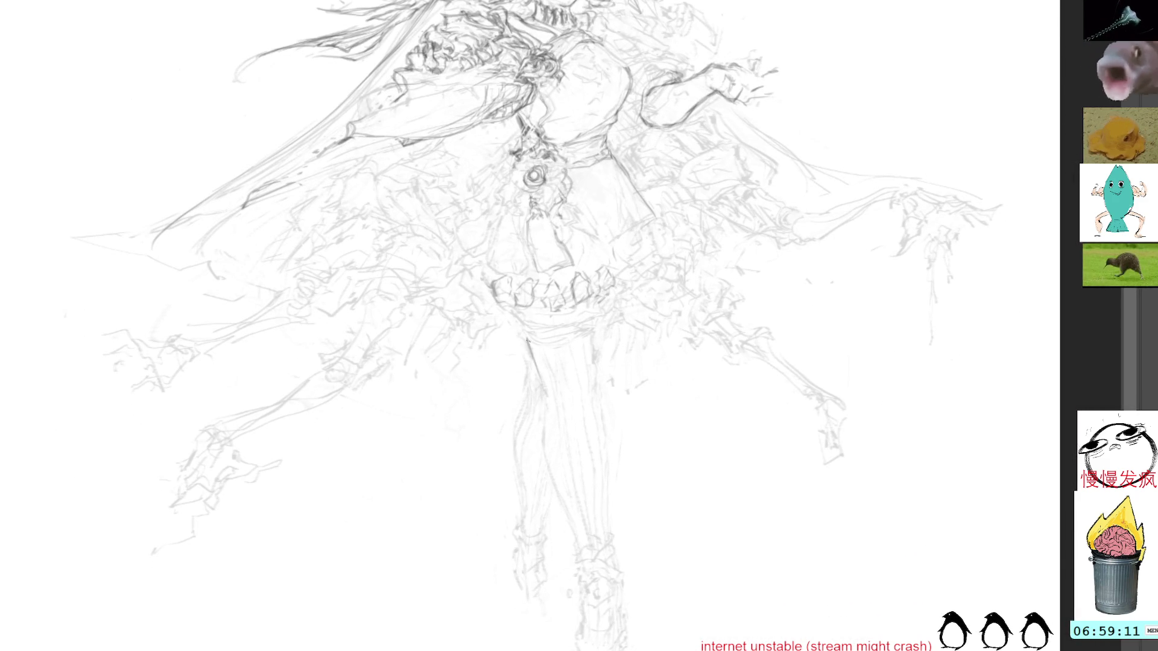
pyautogui.hotkey('ctrl', 'z')
pyautogui.moveTo(527, 335); pyautogui.dragTo(545, 425)
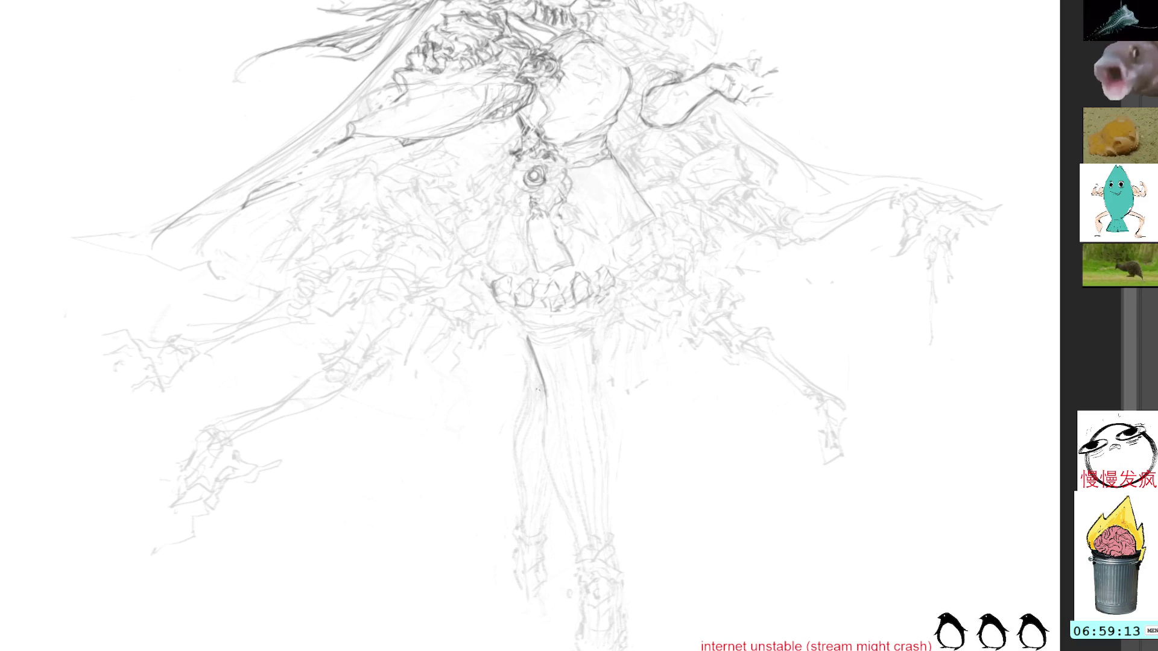
pyautogui.moveTo(541, 371); pyautogui.dragTo(544, 452)
pyautogui.moveTo(542, 395)
pyautogui.mouseDown()
pyautogui.moveTo(545, 456)
pyautogui.moveTo(589, 565)
pyautogui.mouseUp()
# Step: Try extending the leg and a right-leg stroke, undo both, and keep the pencil active
pyautogui.moveTo(593, 329); pyautogui.dragTo(600, 399)
pyautogui.hotkey('ctrl', 'z')
pyautogui.moveTo(592, 356); pyautogui.dragTo(600, 413)
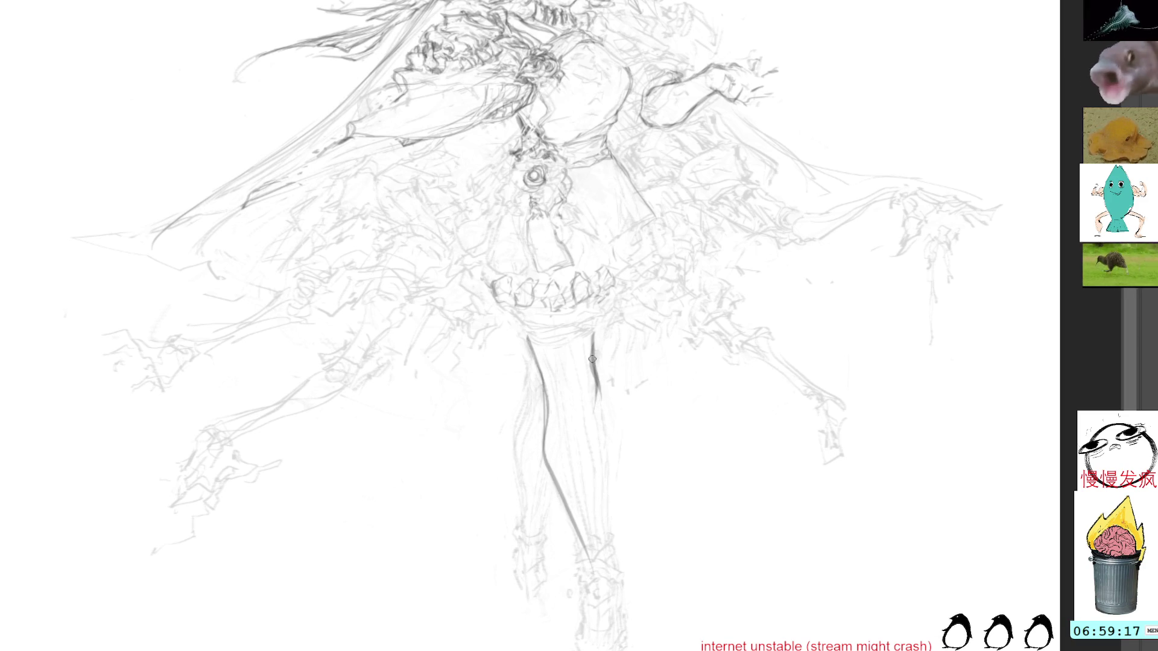
pyautogui.hotkey('ctrl', 'z')
pyautogui.press('l')
pyautogui.press('b')
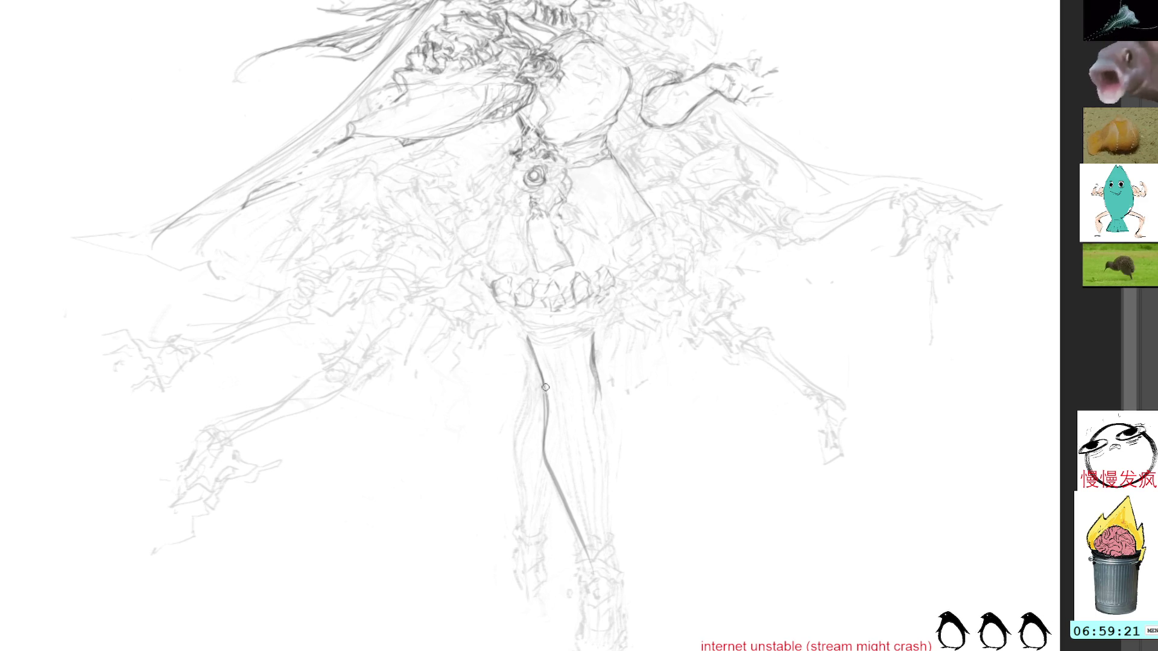
pyautogui.moveTo(651, 250)
pyautogui.mouseDown()
pyautogui.moveTo(593, 296)
pyautogui.moveTo(536, 296)
pyautogui.mouseUp()
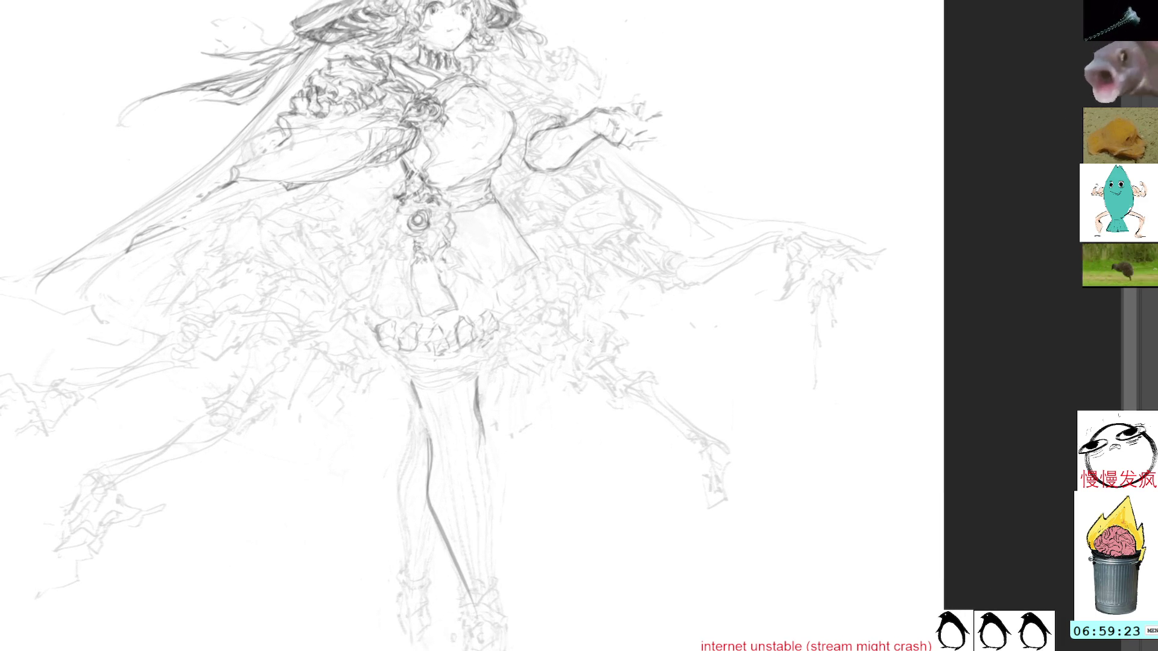
# Step: Darken both leg outlines from thigh to lower leg and add a dark accent on the sleeve
pyautogui.scroll(-3, 603, 357)
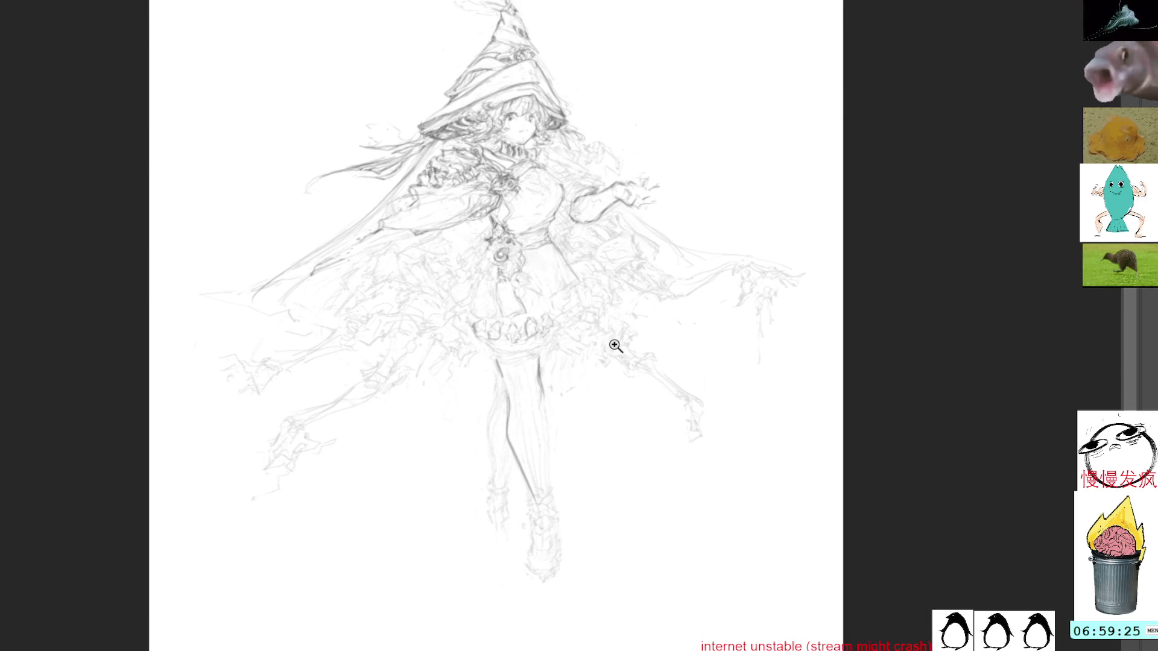
pyautogui.scroll(1, 613, 344)
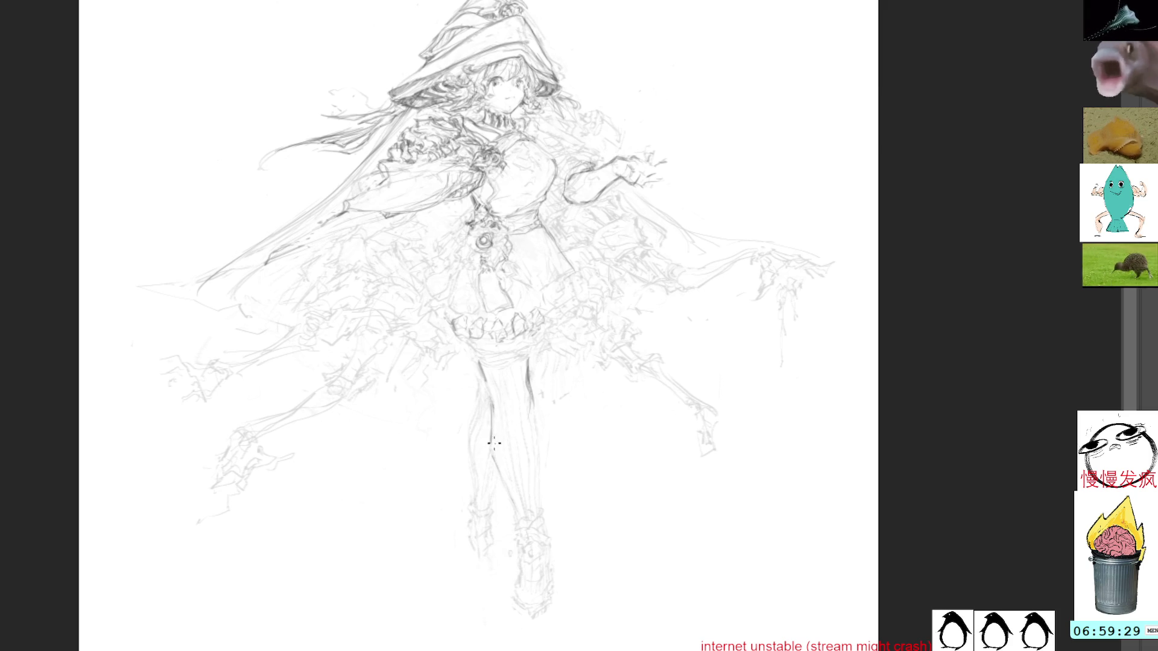
pyautogui.moveTo(494, 403); pyautogui.dragTo(516, 499)
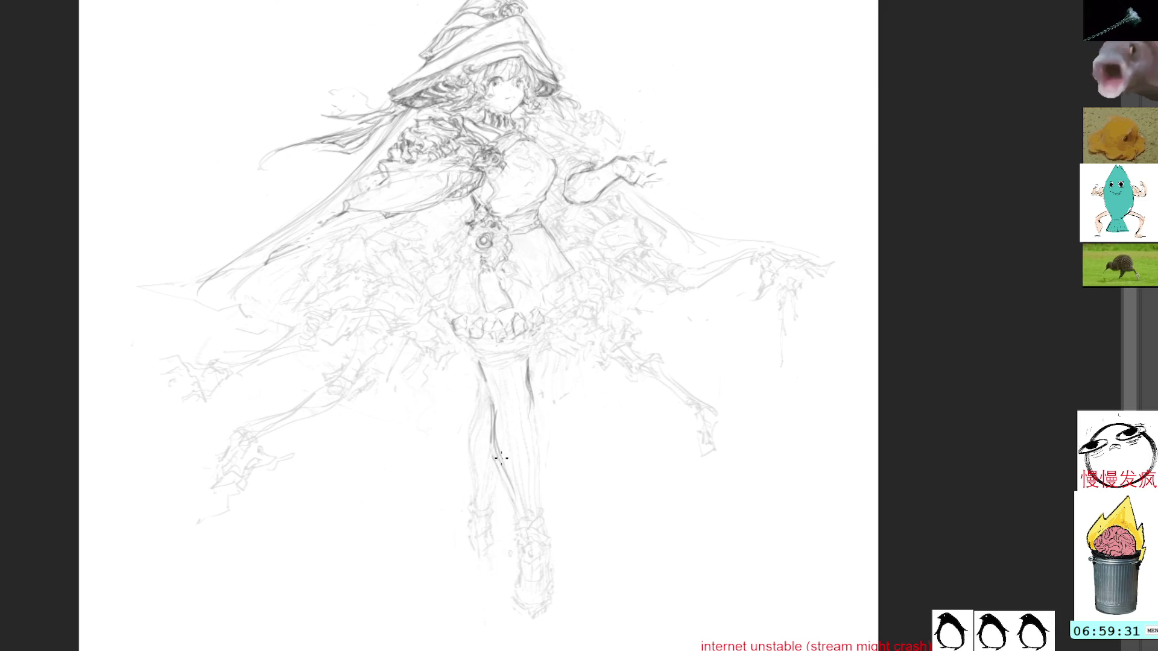
pyautogui.moveTo(502, 461); pyautogui.dragTo(522, 527)
pyautogui.moveTo(530, 386); pyautogui.dragTo(542, 451)
pyautogui.moveTo(539, 460); pyautogui.dragTo(547, 551)
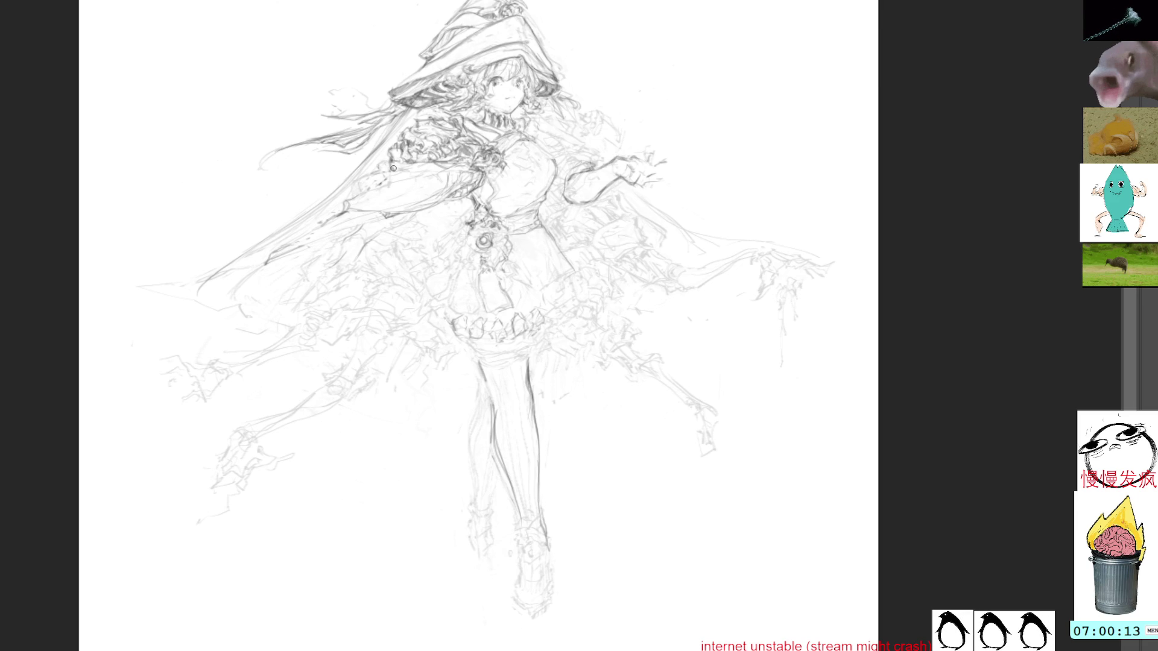
pyautogui.moveTo(386, 174)
pyautogui.mouseDown()
pyautogui.moveTo(356, 229)
pyautogui.moveTo(331, 241)
pyautogui.moveTo(366, 239)
pyautogui.moveTo(363, 252)
pyautogui.moveTo(329, 250)
pyautogui.mouseUp()
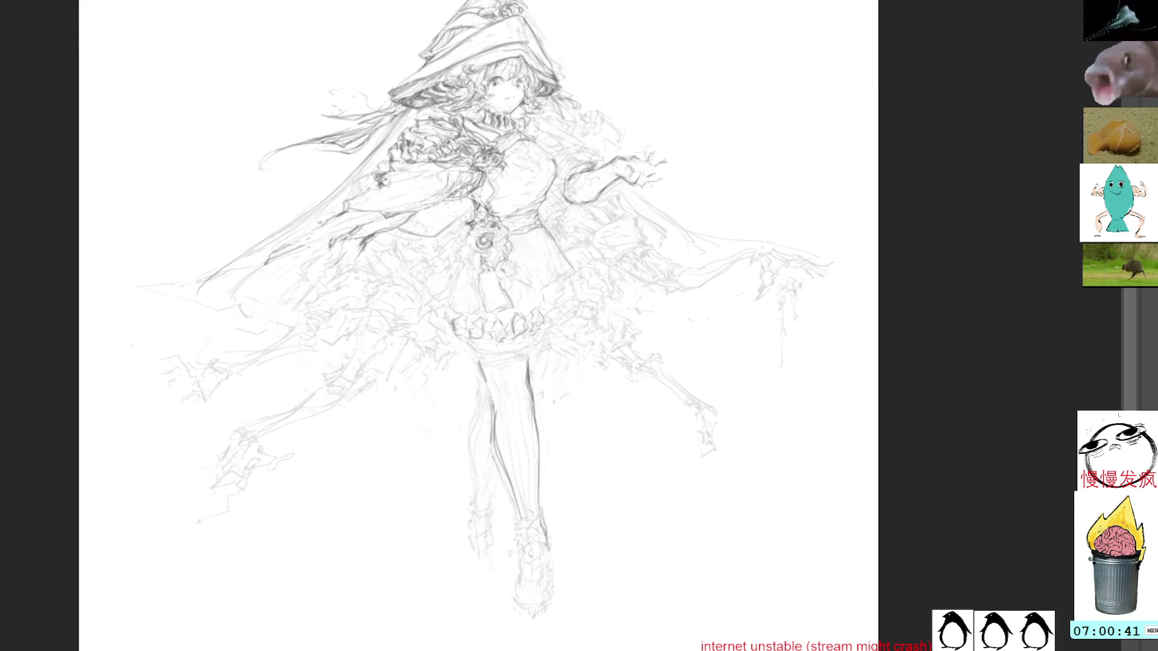
# Step: Sketch the lowered left hand beside the sleeve and erase stray lines around it
pyautogui.moveTo(344, 273); pyautogui.dragTo(316, 291)
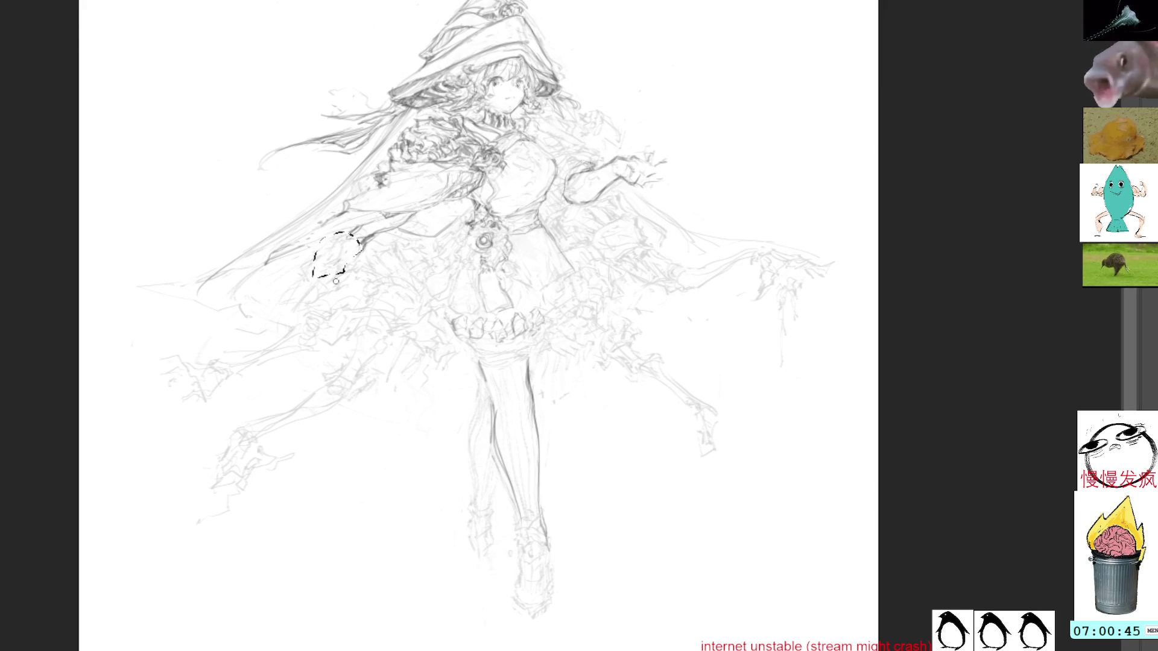
pyautogui.hotkey('ctrl', 'd')
pyautogui.moveTo(344, 238)
pyautogui.mouseDown()
pyautogui.moveTo(337, 257)
pyautogui.moveTo(356, 258)
pyautogui.moveTo(364, 235)
pyautogui.moveTo(324, 281)
pyautogui.moveTo(379, 258)
pyautogui.mouseUp()
pyautogui.hotkey('ctrl', 'z')
pyautogui.hotkey('ctrl', 'z')
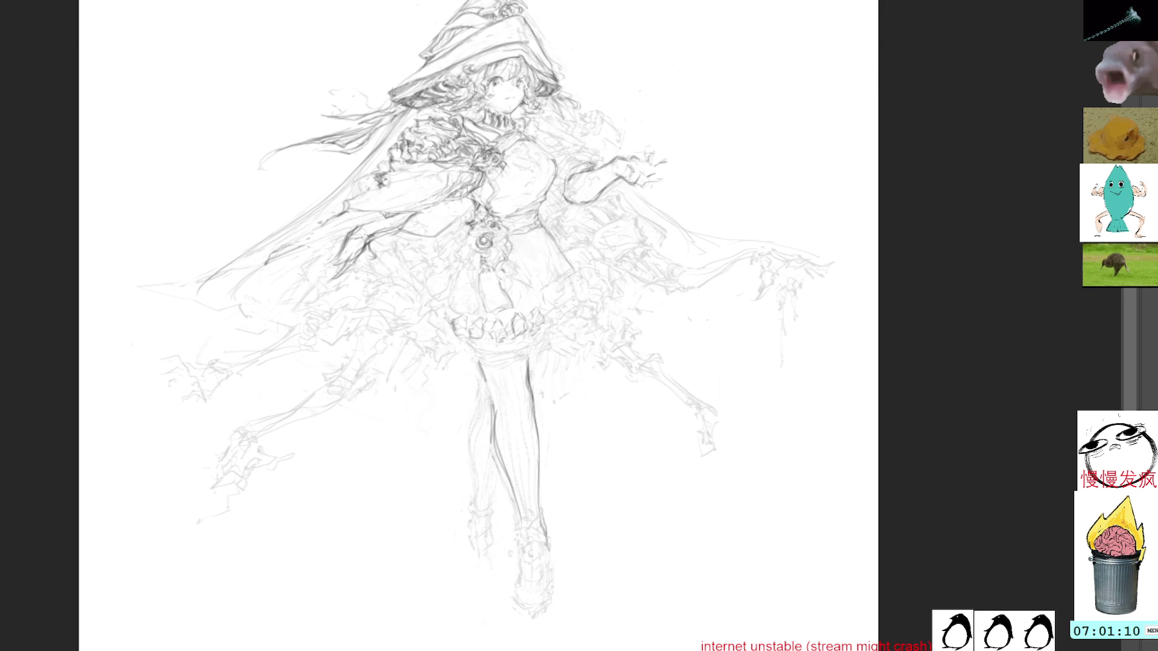
pyautogui.moveTo(367, 250)
pyautogui.mouseDown()
pyautogui.moveTo(353, 233)
pyautogui.moveTo(368, 243)
pyautogui.mouseUp()
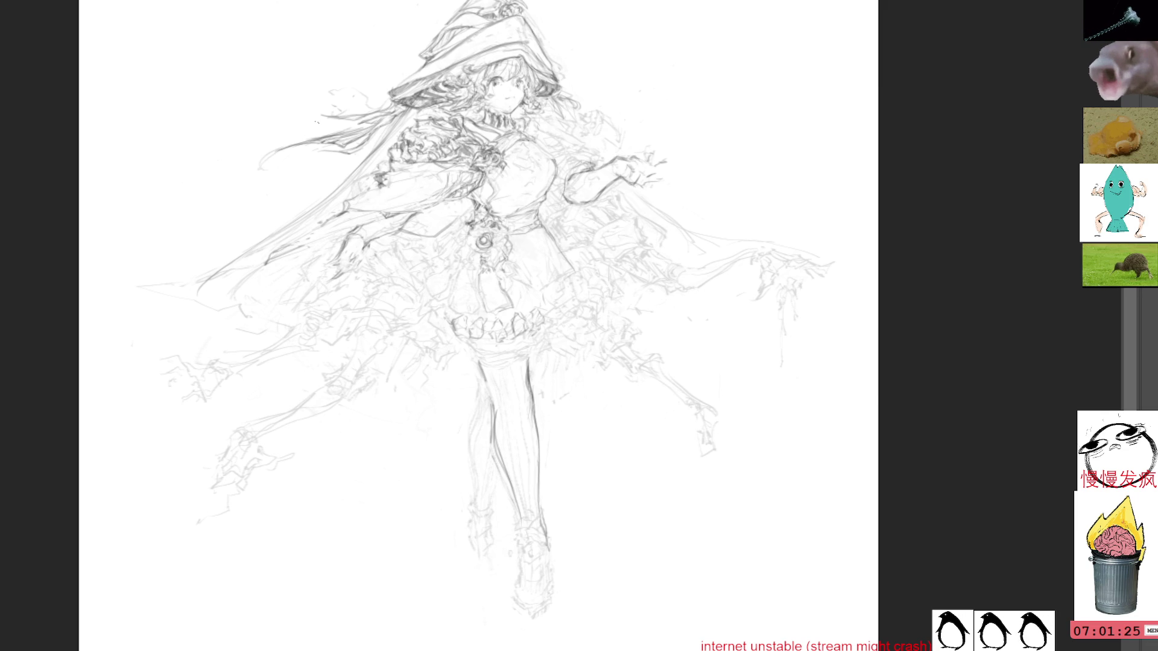
pyautogui.moveTo(615, 244)
pyautogui.mouseDown()
pyautogui.moveTo(555, 184)
pyautogui.moveTo(410, 181)
pyautogui.moveTo(460, 243)
pyautogui.mouseUp()
# Step: Sketch several long fold lines running down the skirt
pyautogui.scroll(-2, 460, 243)
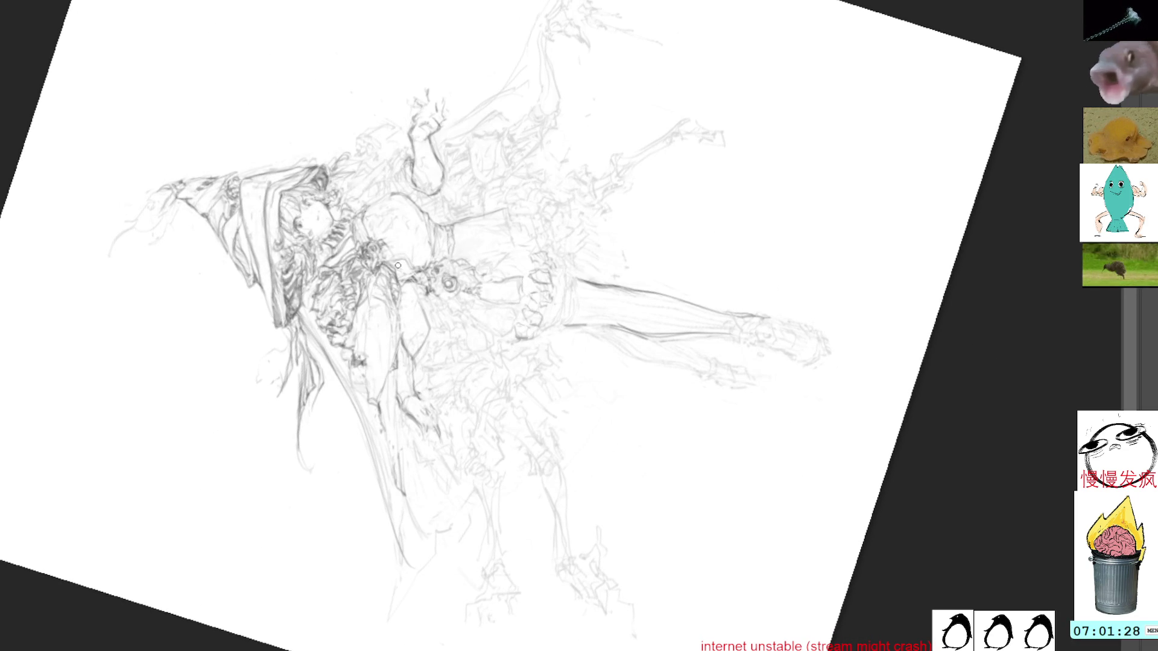
pyautogui.moveTo(410, 274); pyautogui.dragTo(392, 464)
pyautogui.moveTo(399, 369)
pyautogui.mouseDown()
pyautogui.moveTo(395, 419)
pyautogui.moveTo(422, 500)
pyautogui.mouseUp()
pyautogui.moveTo(398, 415); pyautogui.dragTo(447, 532)
pyautogui.moveTo(398, 378); pyautogui.dragTo(434, 536)
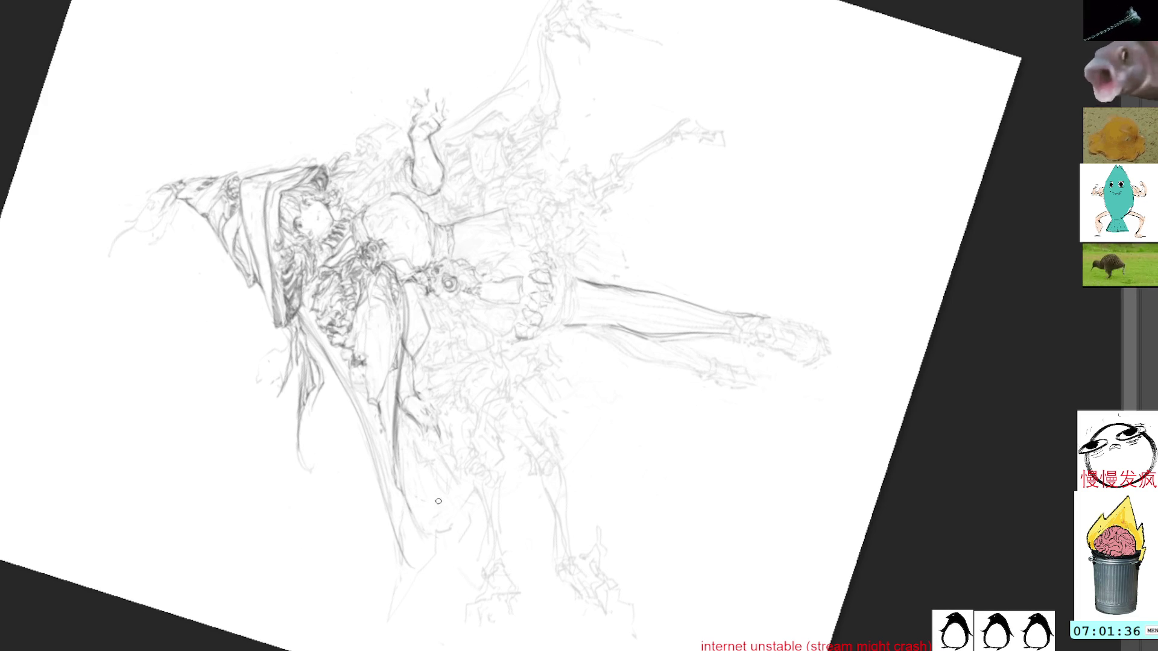
pyautogui.moveTo(393, 443); pyautogui.dragTo(414, 520)
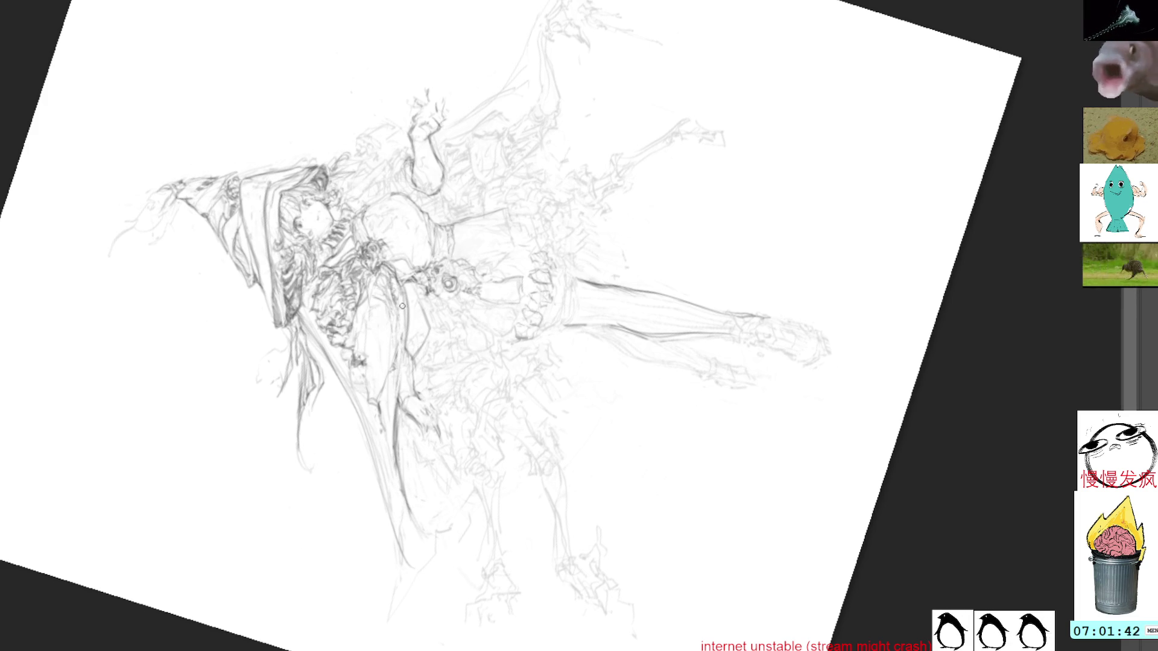
pyautogui.moveTo(400, 281); pyautogui.dragTo(393, 482)
# Step: Redraw the skirt fold with darker lines and set the canvas upright again
pyautogui.moveTo(376, 401); pyautogui.dragTo(386, 424)
pyautogui.moveTo(383, 422)
pyautogui.mouseDown()
pyautogui.moveTo(388, 447)
pyautogui.moveTo(384, 428)
pyautogui.mouseUp()
pyautogui.hotkey('ctrl', 'z')
pyautogui.hotkey('ctrl', 'z')
pyautogui.hotkey('ctrl', 'z')
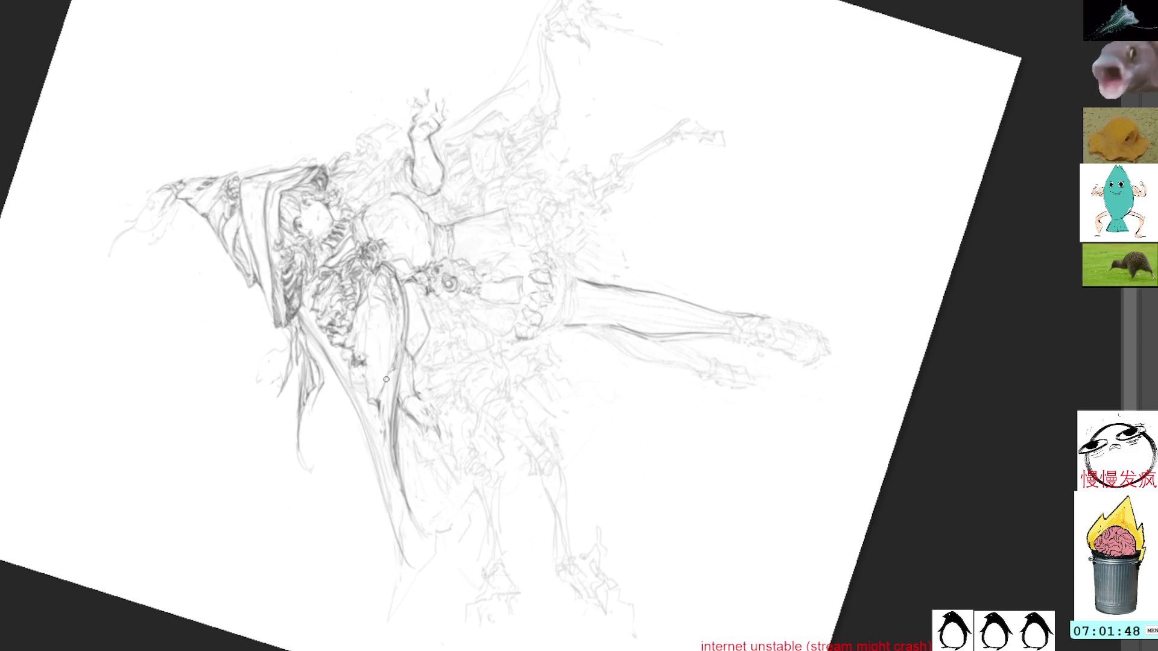
pyautogui.moveTo(392, 370)
pyautogui.mouseDown()
pyautogui.moveTo(383, 434)
pyautogui.moveTo(391, 372)
pyautogui.moveTo(384, 422)
pyautogui.moveTo(384, 405)
pyautogui.mouseUp()
pyautogui.moveTo(401, 301); pyautogui.dragTo(397, 357)
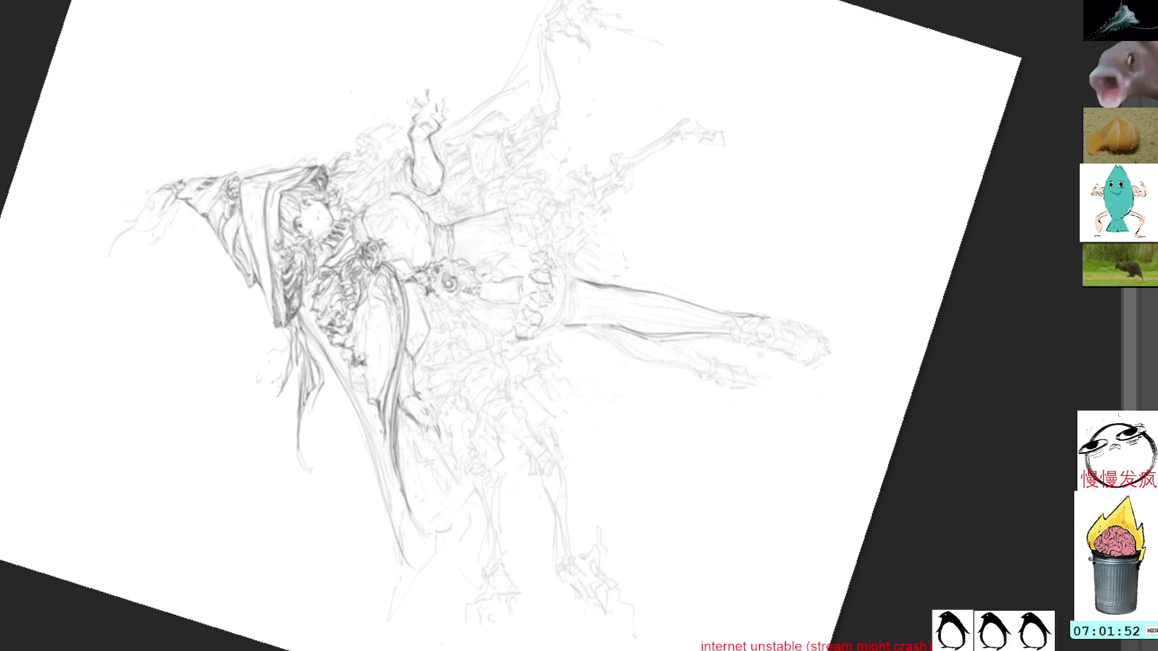
pyautogui.press('Home')
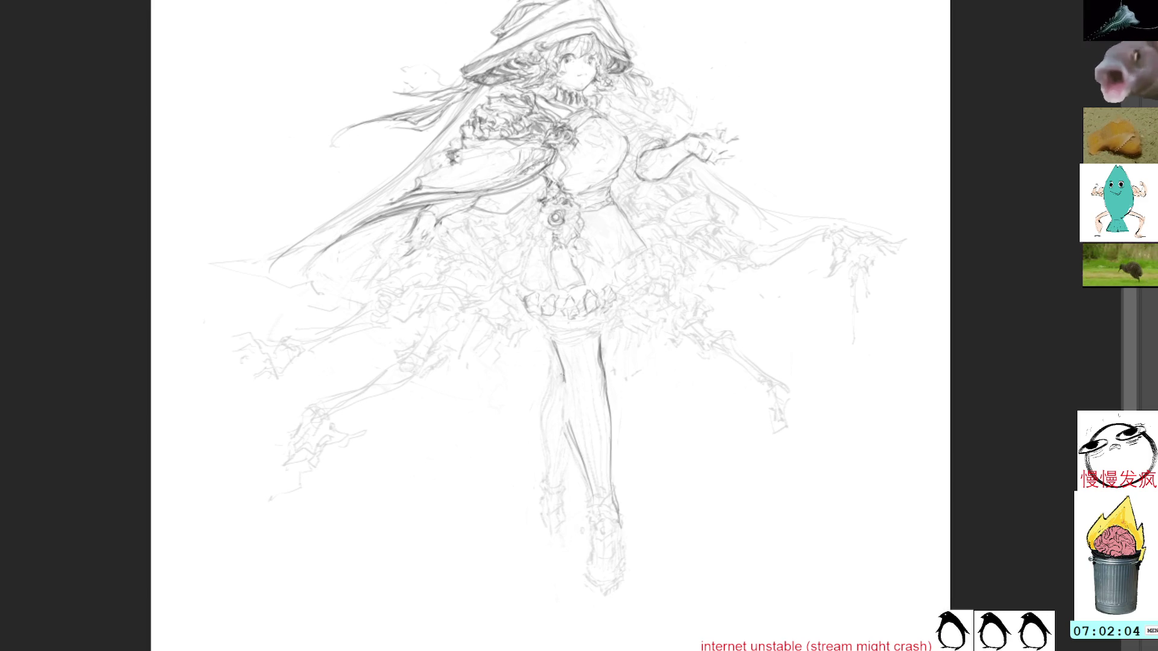
# Step: Darken the leg contour and the outer ankle edge, then bring the hat tip into view
pyautogui.moveTo(567, 369)
pyautogui.mouseDown()
pyautogui.moveTo(561, 414)
pyautogui.moveTo(586, 457)
pyautogui.moveTo(588, 505)
pyautogui.moveTo(603, 498)
pyautogui.moveTo(588, 493)
pyautogui.moveTo(583, 464)
pyautogui.mouseUp()
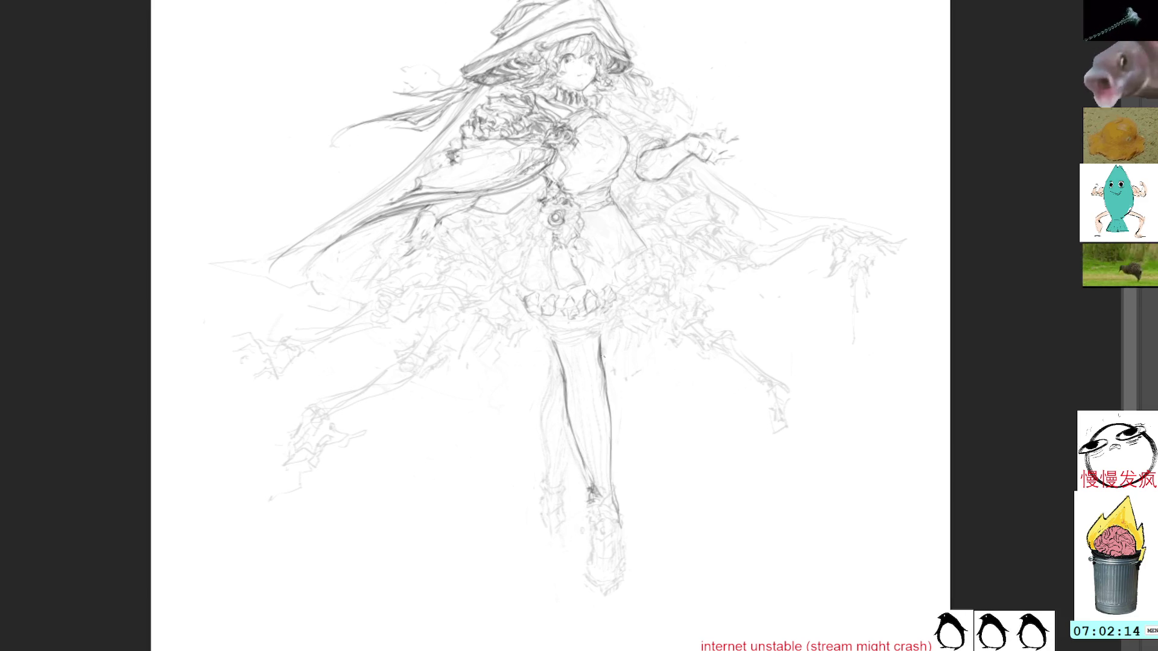
pyautogui.moveTo(613, 469)
pyautogui.mouseDown()
pyautogui.moveTo(618, 506)
pyautogui.moveTo(583, 503)
pyautogui.moveTo(600, 514)
pyautogui.mouseUp()
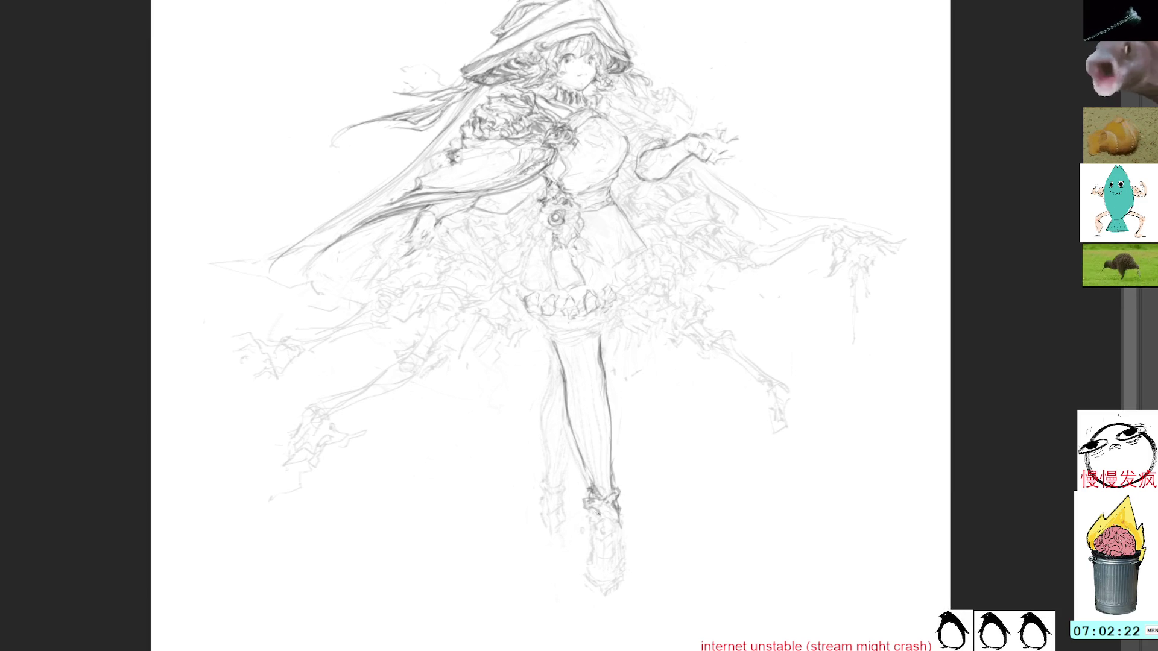
pyautogui.moveTo(783, 90); pyautogui.dragTo(798, 185)
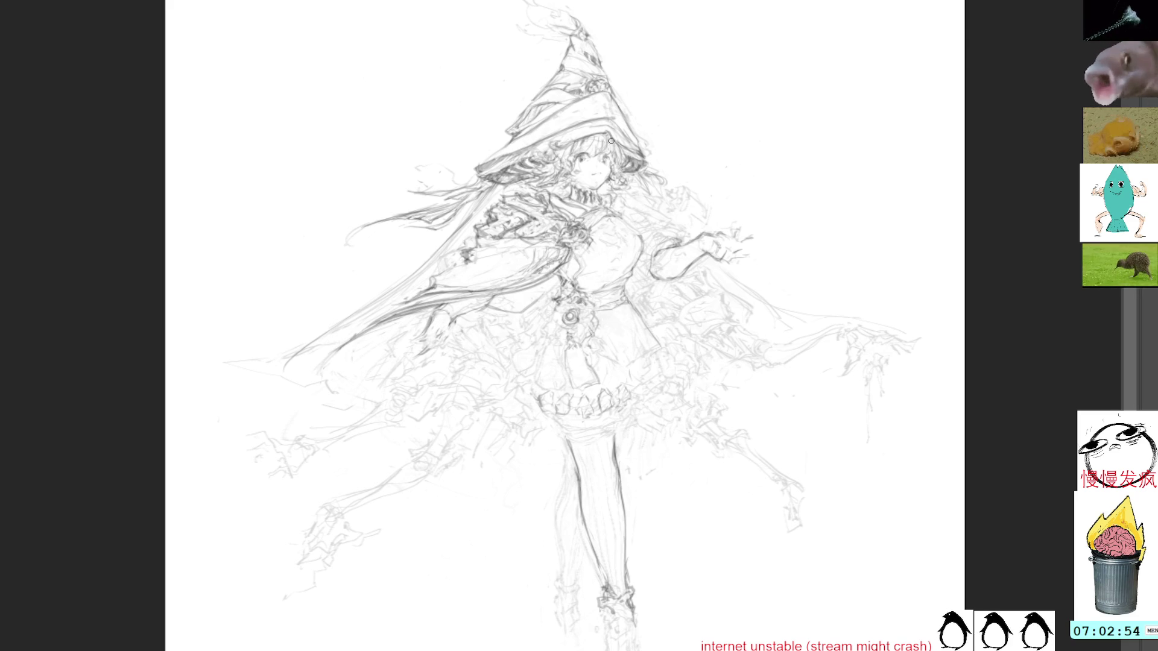
# Step: Hatch dark shading strokes across the sleeve below the cloak
pyautogui.moveTo(516, 300)
pyautogui.mouseDown()
pyautogui.moveTo(500, 310)
pyautogui.moveTo(512, 312)
pyautogui.mouseUp()
pyautogui.moveTo(513, 306)
pyautogui.mouseDown()
pyautogui.moveTo(497, 332)
pyautogui.moveTo(499, 318)
pyautogui.mouseUp()
pyautogui.moveTo(502, 313); pyautogui.dragTo(480, 330)
pyautogui.moveTo(484, 310)
pyautogui.mouseDown()
pyautogui.moveTo(472, 325)
pyautogui.moveTo(486, 325)
pyautogui.mouseUp()
pyautogui.moveTo(505, 297); pyautogui.dragTo(496, 320)
pyautogui.moveTo(512, 295); pyautogui.dragTo(508, 311)
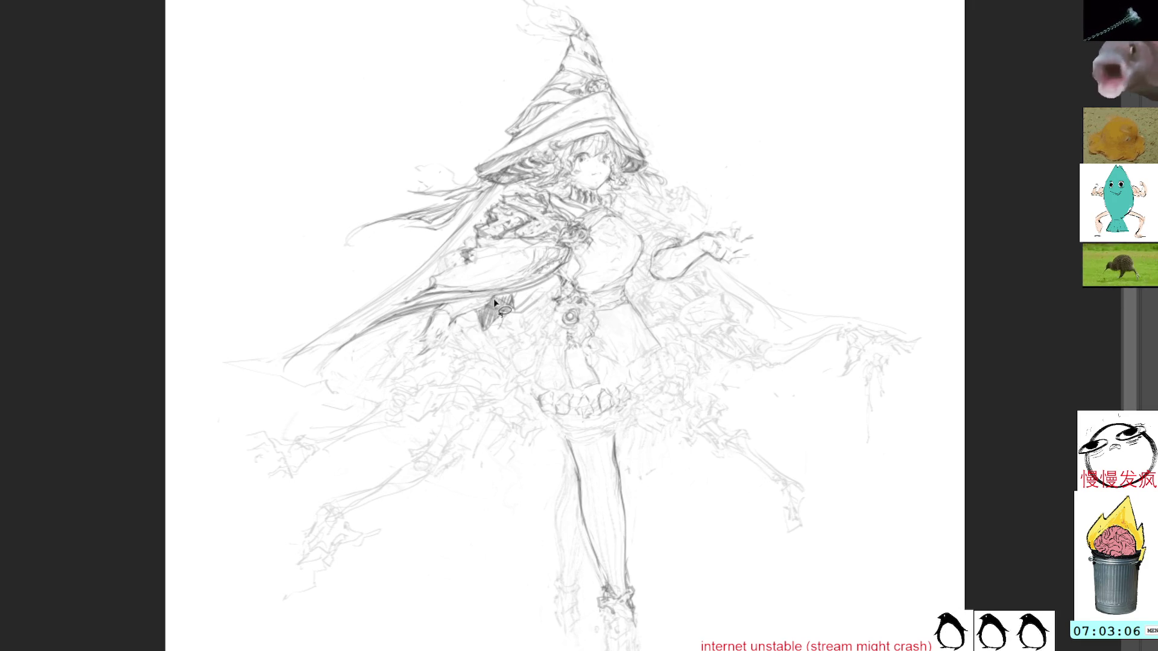
# Step: Erase a bad hatched patch, then rehatch and darken the sleeve edge
pyautogui.hotkey('ctrl', 'z')
pyautogui.hotkey('ctrl', 'z')
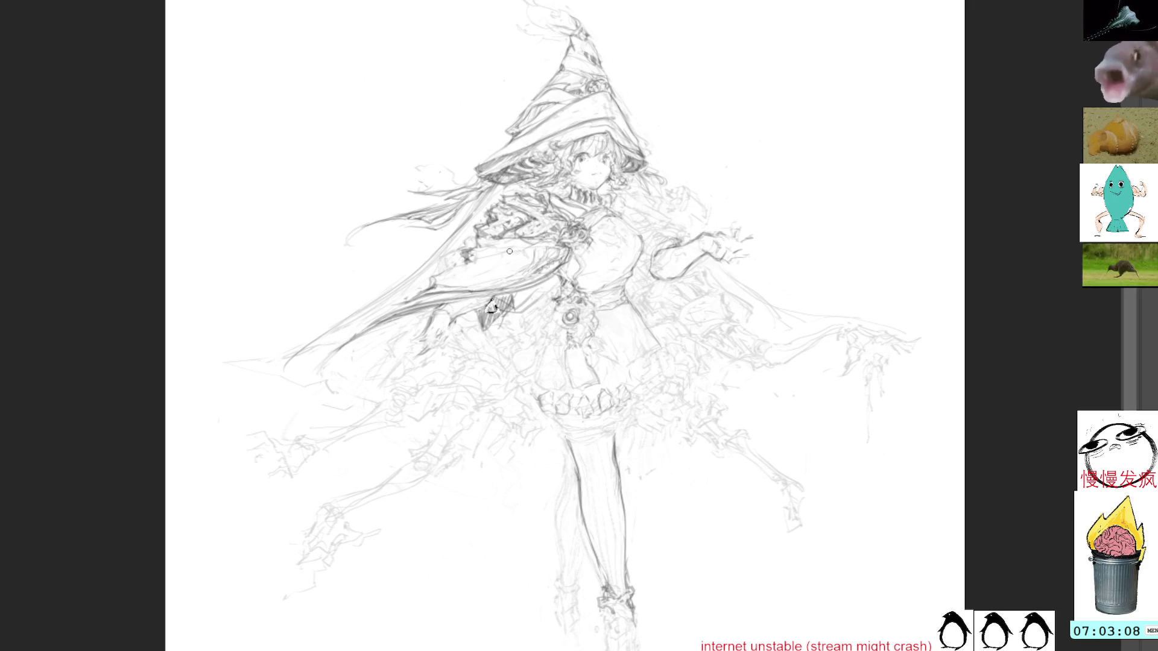
pyautogui.moveTo(488, 303); pyautogui.dragTo(495, 310)
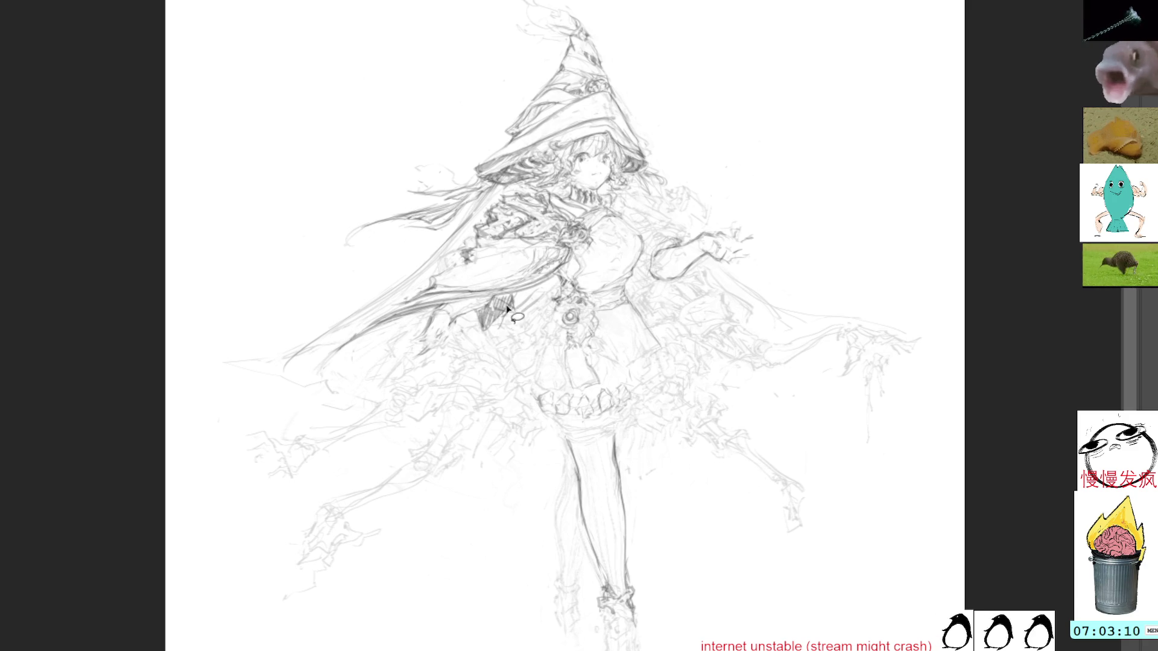
pyautogui.moveTo(494, 326)
pyautogui.mouseDown()
pyautogui.moveTo(504, 331)
pyautogui.moveTo(512, 310)
pyautogui.moveTo(483, 316)
pyautogui.mouseUp()
pyautogui.hotkey('ctrl', 'd')
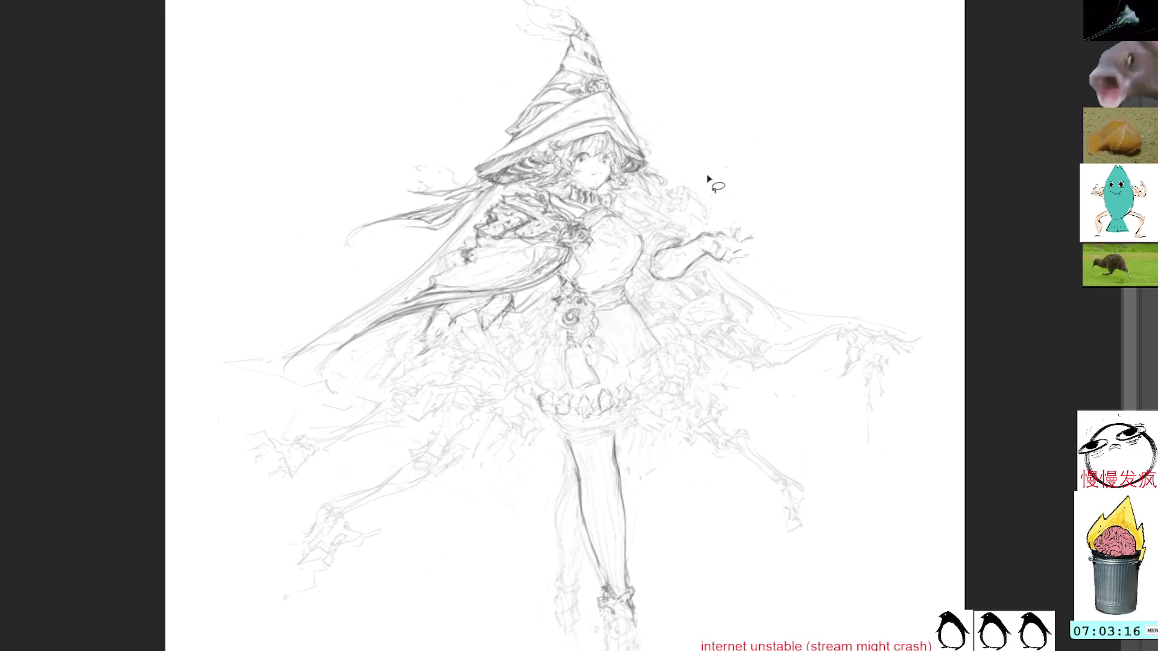
pyautogui.moveTo(512, 294)
pyautogui.mouseDown()
pyautogui.moveTo(494, 336)
pyautogui.moveTo(515, 339)
pyautogui.moveTo(554, 281)
pyautogui.mouseUp()
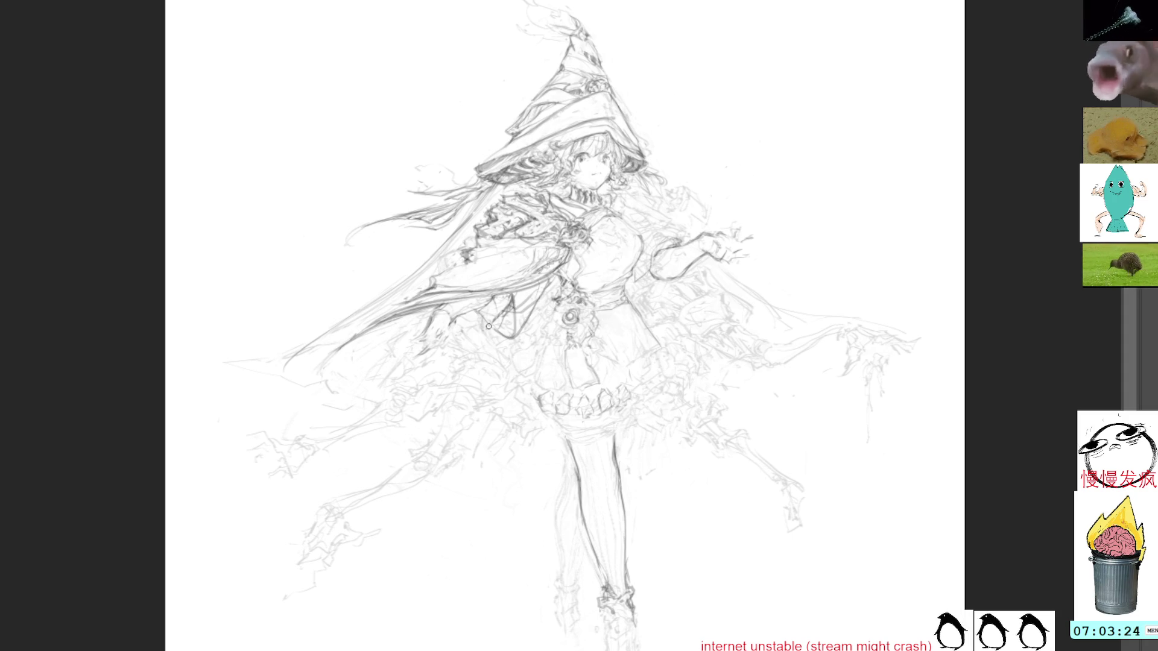
pyautogui.moveTo(481, 309)
pyautogui.mouseDown()
pyautogui.moveTo(485, 325)
pyautogui.moveTo(519, 339)
pyautogui.moveTo(489, 323)
pyautogui.moveTo(503, 334)
pyautogui.mouseUp()
pyautogui.moveTo(502, 295); pyautogui.dragTo(511, 335)
pyautogui.moveTo(511, 298); pyautogui.dragTo(520, 330)
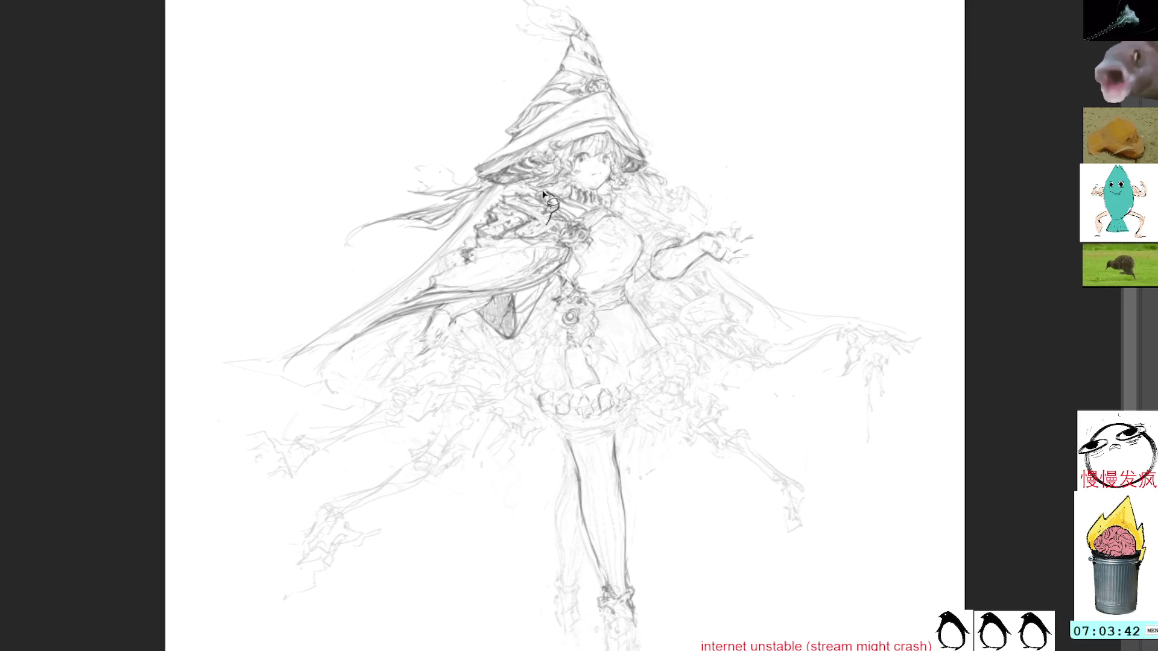
# Step: Lasso the shoulder detail beside the face and squeeze it narrower from the left
pyautogui.moveTo(553, 196)
pyautogui.mouseDown()
pyautogui.moveTo(476, 236)
pyautogui.moveTo(554, 199)
pyautogui.mouseUp()
pyautogui.hotkey('ctrl', 't')
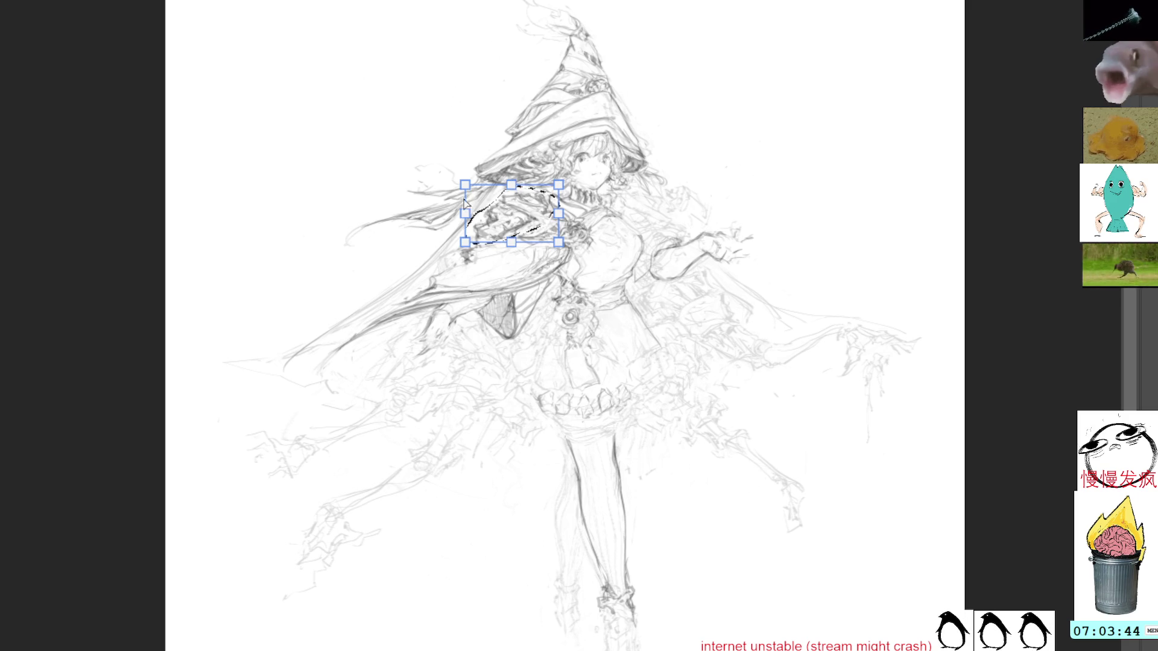
pyautogui.moveTo(465, 212); pyautogui.dragTo(487, 211)
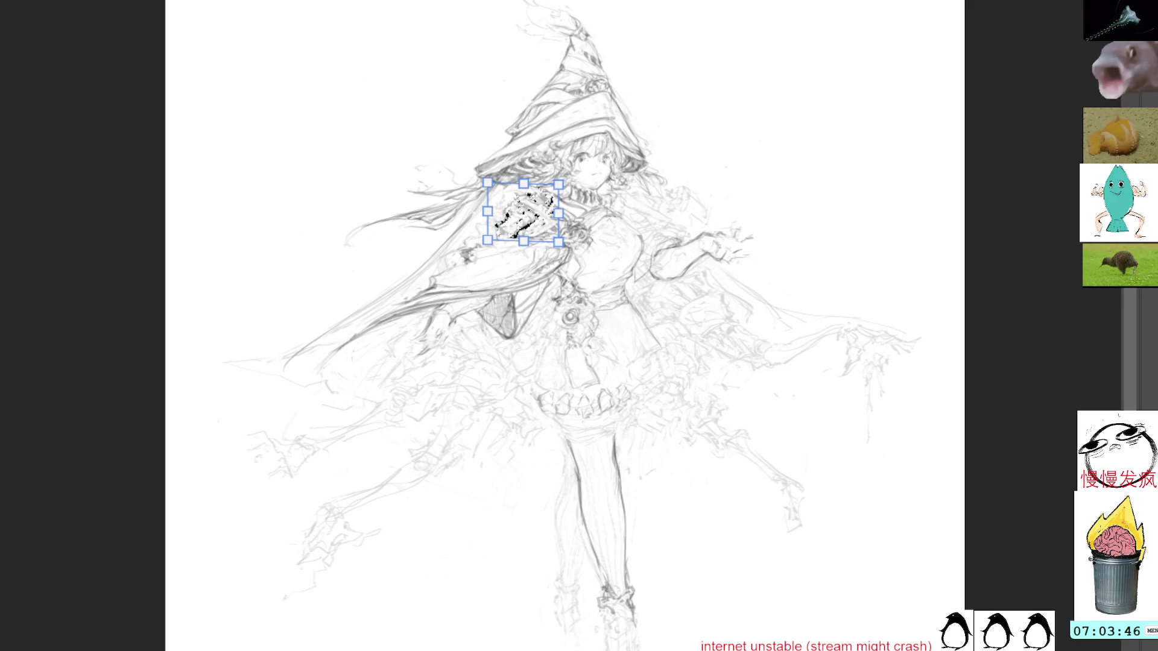
pyautogui.press('Return')
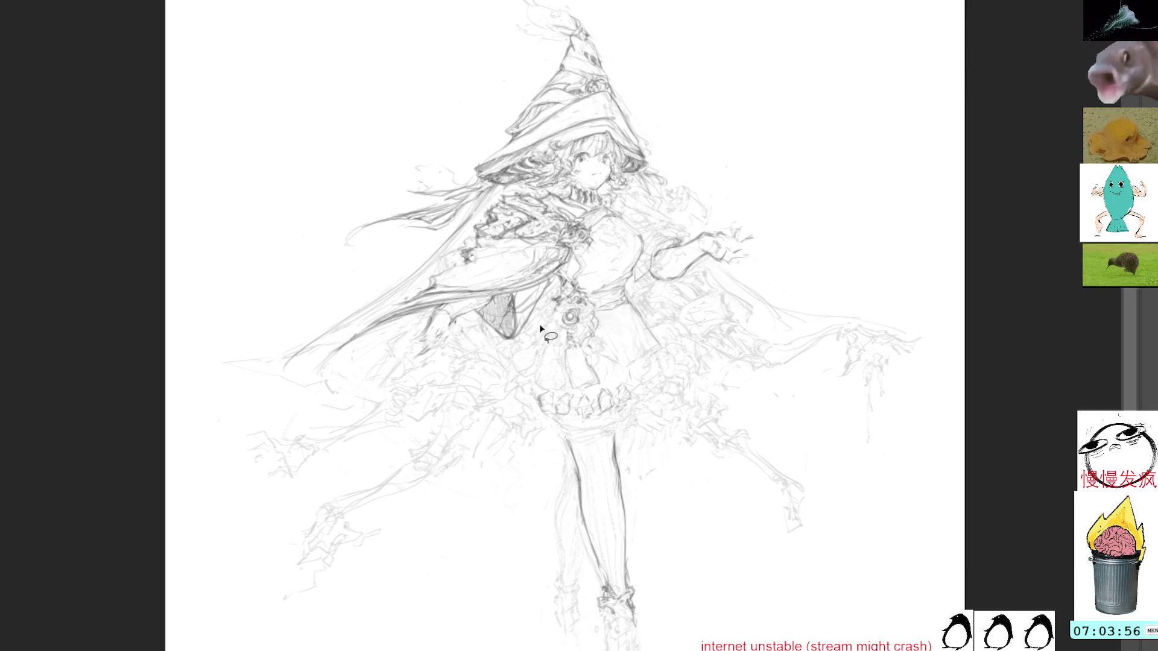
pyautogui.moveTo(540, 324)
pyautogui.mouseDown()
pyautogui.moveTo(498, 347)
pyautogui.moveTo(506, 328)
pyautogui.mouseUp()
# Step: Sketch rose ornaments across the dress waistband and add a small finishing detail
pyautogui.hotkey('ctrl', 'd')
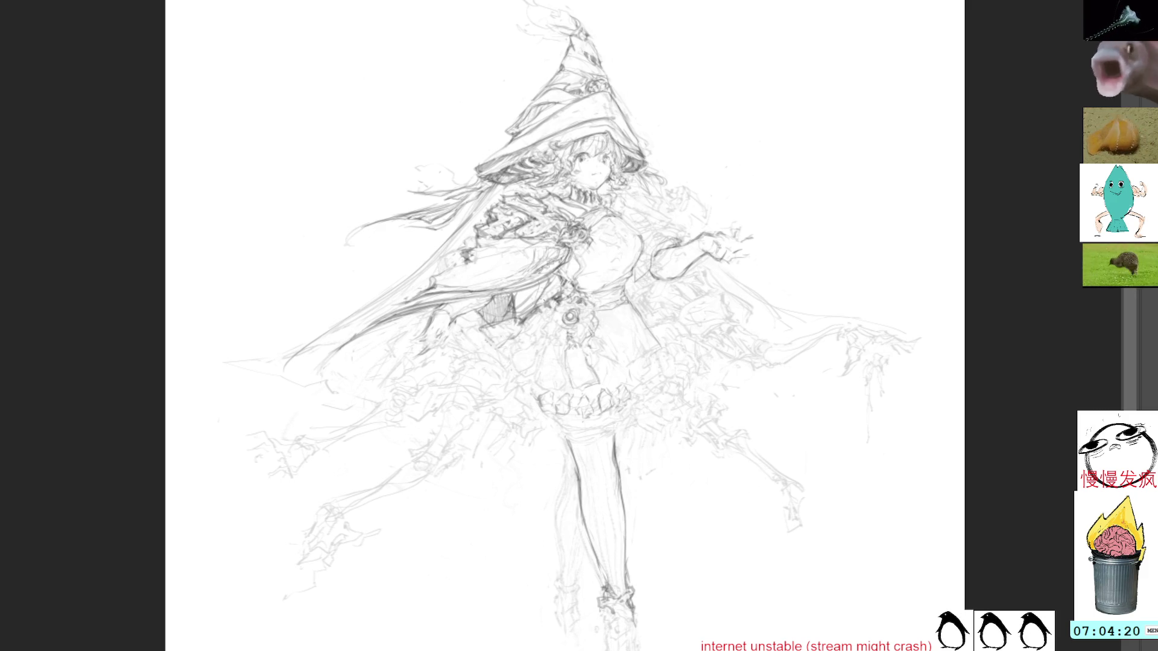
pyautogui.moveTo(479, 332)
pyautogui.mouseDown()
pyautogui.moveTo(528, 359)
pyautogui.moveTo(500, 353)
pyautogui.moveTo(499, 373)
pyautogui.moveTo(484, 346)
pyautogui.moveTo(489, 372)
pyautogui.moveTo(517, 382)
pyautogui.moveTo(516, 366)
pyautogui.moveTo(535, 382)
pyautogui.moveTo(548, 341)
pyautogui.mouseUp()
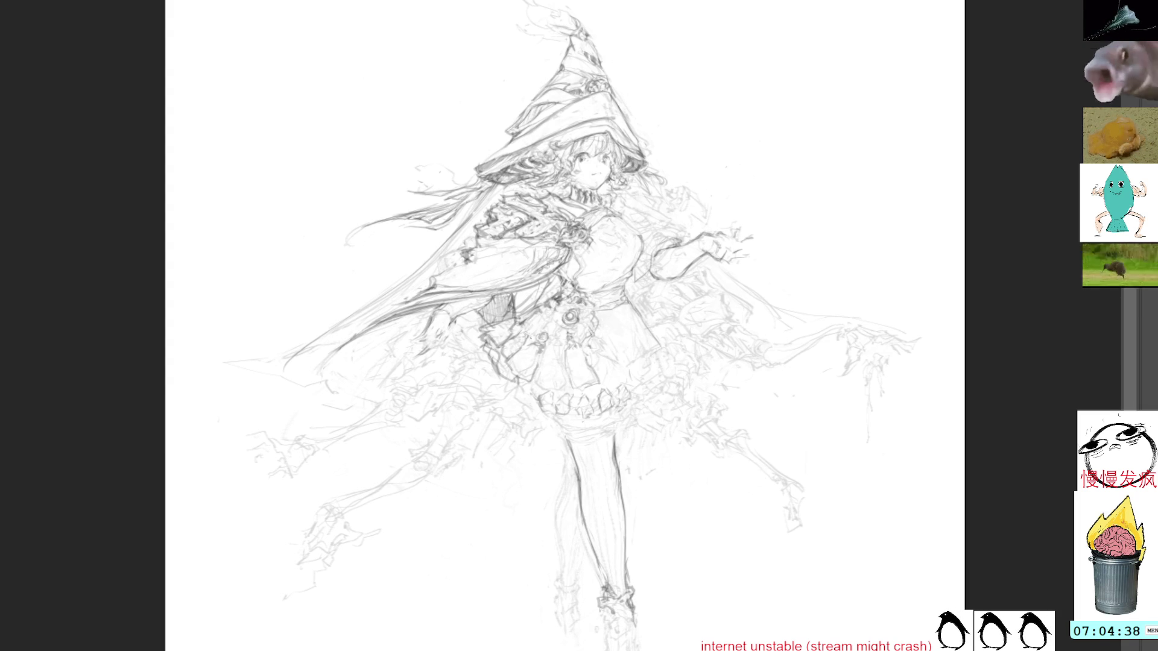
pyautogui.moveTo(524, 327); pyautogui.dragTo(534, 338)
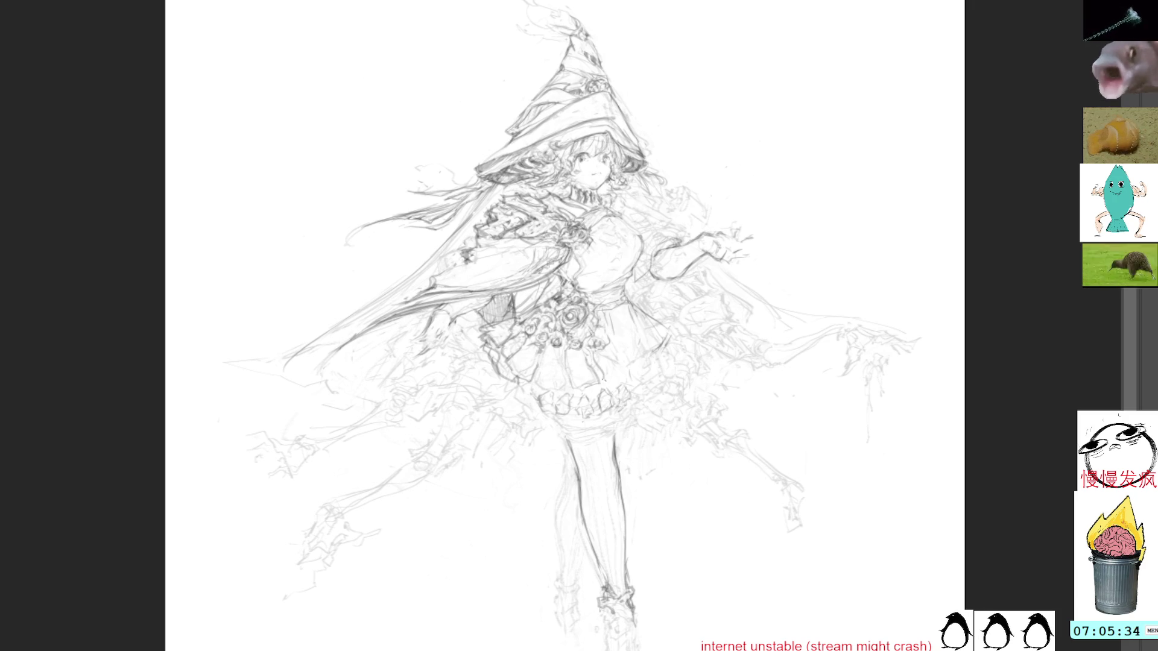
# Step: Draw darker fold strokes on the skirt, darken its left hem edge and redraw the frilled hem line
pyautogui.moveTo(621, 364)
pyautogui.mouseDown()
pyautogui.moveTo(615, 376)
pyautogui.moveTo(625, 369)
pyautogui.moveTo(615, 342)
pyautogui.moveTo(602, 345)
pyautogui.moveTo(640, 312)
pyautogui.mouseUp()
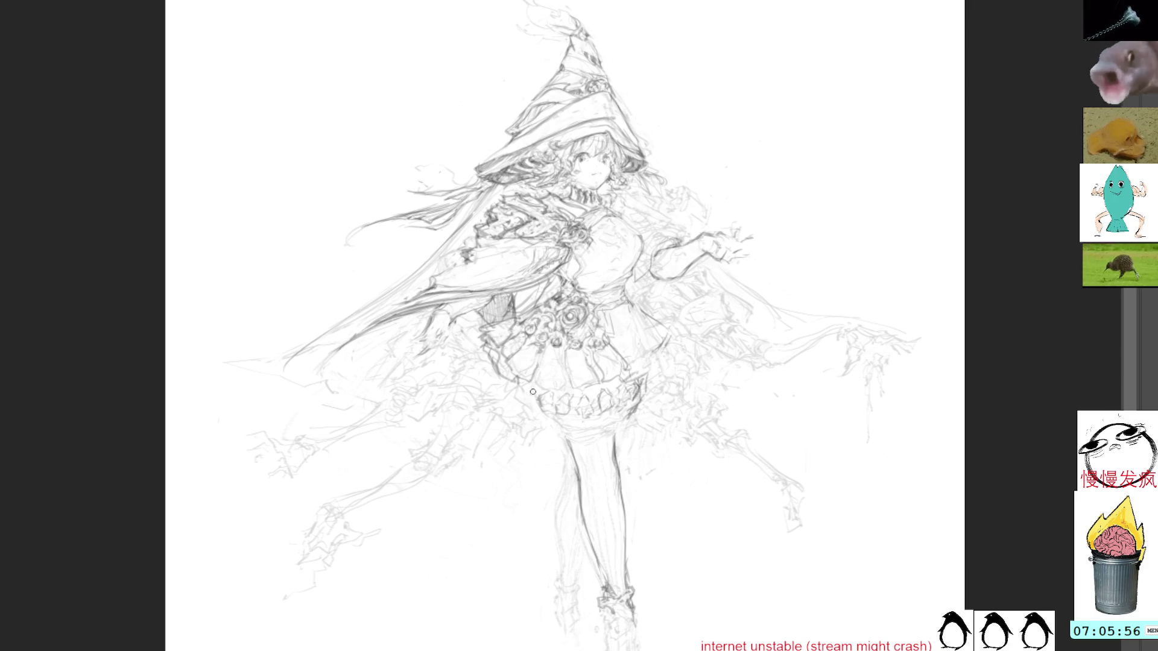
pyautogui.moveTo(534, 396)
pyautogui.mouseDown()
pyautogui.moveTo(523, 406)
pyautogui.moveTo(526, 392)
pyautogui.moveTo(524, 410)
pyautogui.moveTo(567, 419)
pyautogui.mouseUp()
pyautogui.moveTo(587, 413)
pyautogui.mouseDown()
pyautogui.moveTo(579, 421)
pyautogui.moveTo(630, 392)
pyautogui.mouseUp()
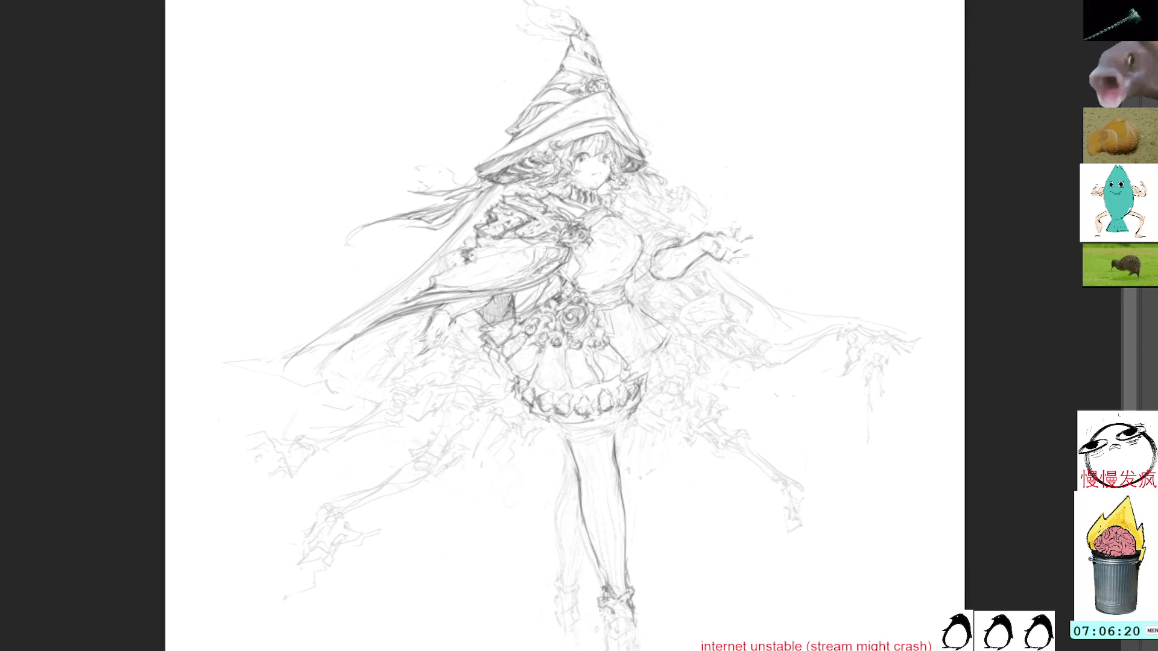
pyautogui.moveTo(546, 422)
pyautogui.mouseDown()
pyautogui.moveTo(594, 431)
pyautogui.moveTo(626, 418)
pyautogui.mouseUp()
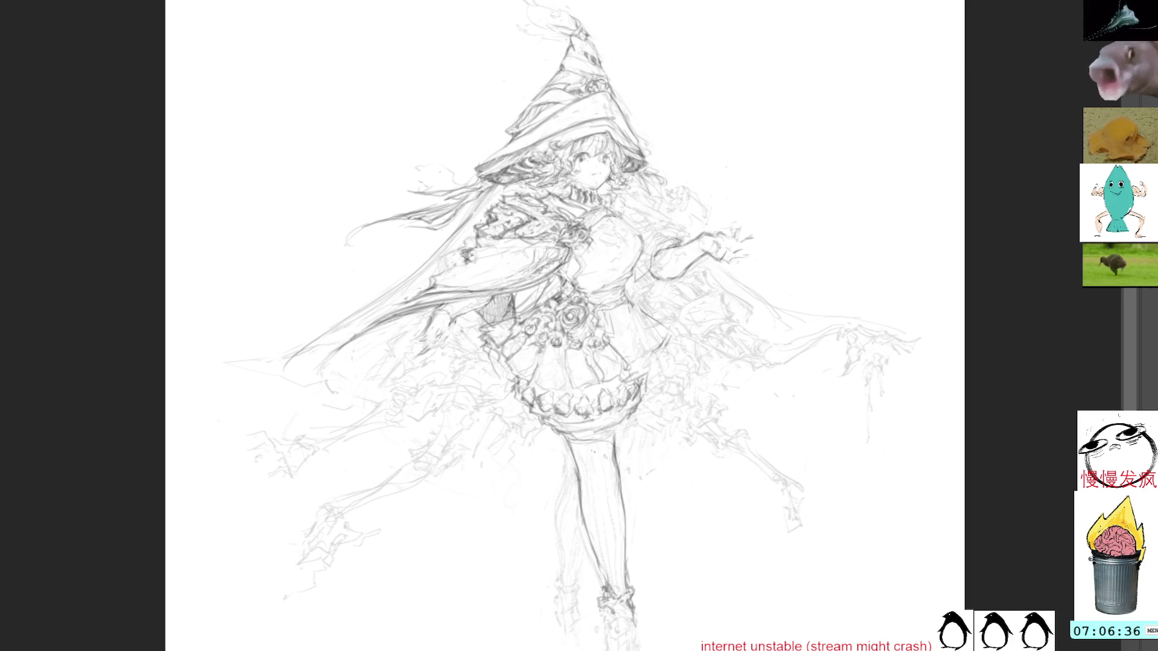
# Step: Redraw the stocking's top edge, thigh and lower contours, erasing stray faint stocking lines
pyautogui.moveTo(580, 475)
pyautogui.mouseDown()
pyautogui.moveTo(608, 442)
pyautogui.moveTo(593, 450)
pyautogui.mouseUp()
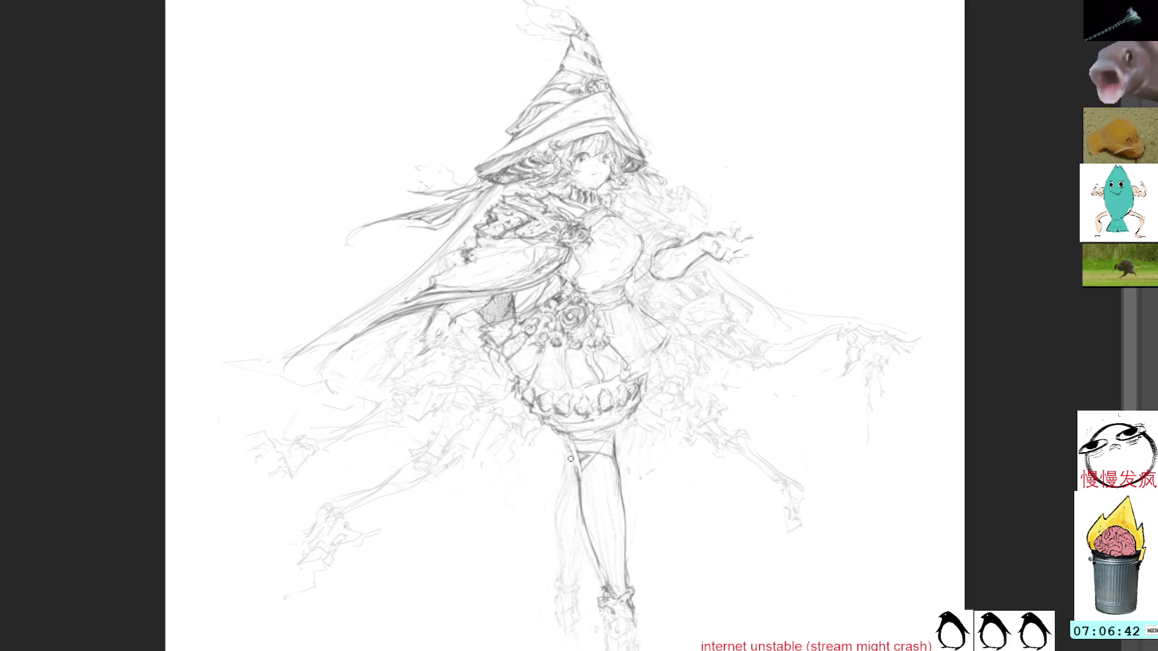
pyautogui.moveTo(580, 512); pyautogui.dragTo(617, 429)
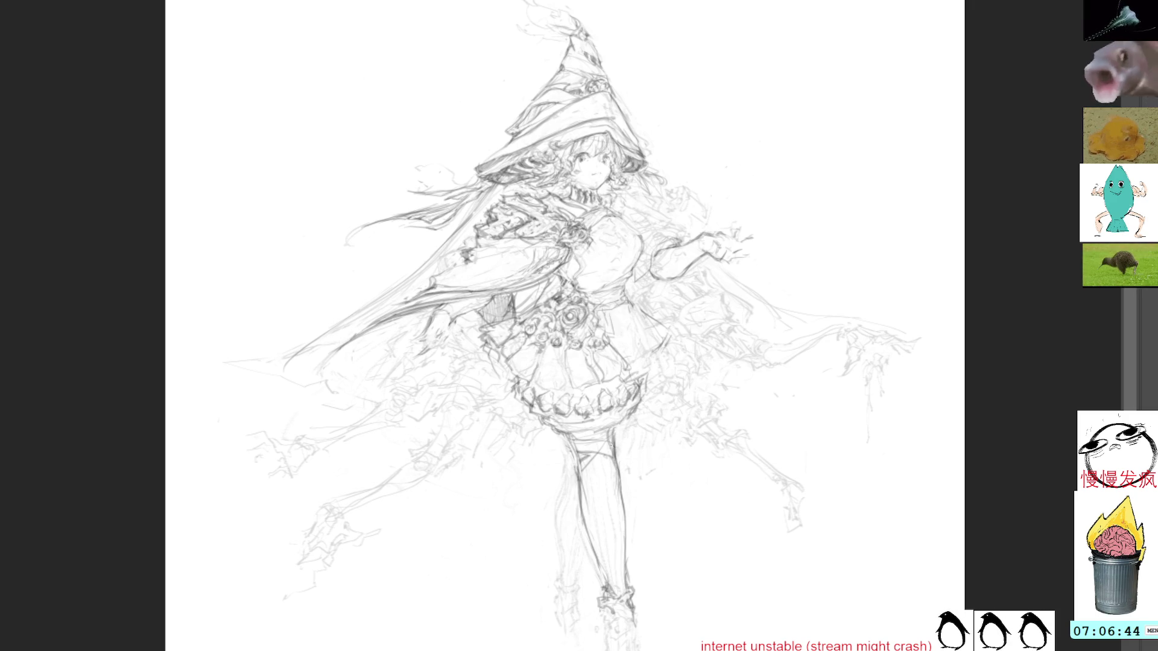
pyautogui.moveTo(611, 468)
pyautogui.mouseDown()
pyautogui.moveTo(615, 444)
pyautogui.moveTo(621, 457)
pyautogui.moveTo(584, 527)
pyautogui.moveTo(599, 552)
pyautogui.mouseUp()
pyautogui.moveTo(583, 508); pyautogui.dragTo(598, 548)
pyautogui.moveTo(598, 551); pyautogui.dragTo(607, 578)
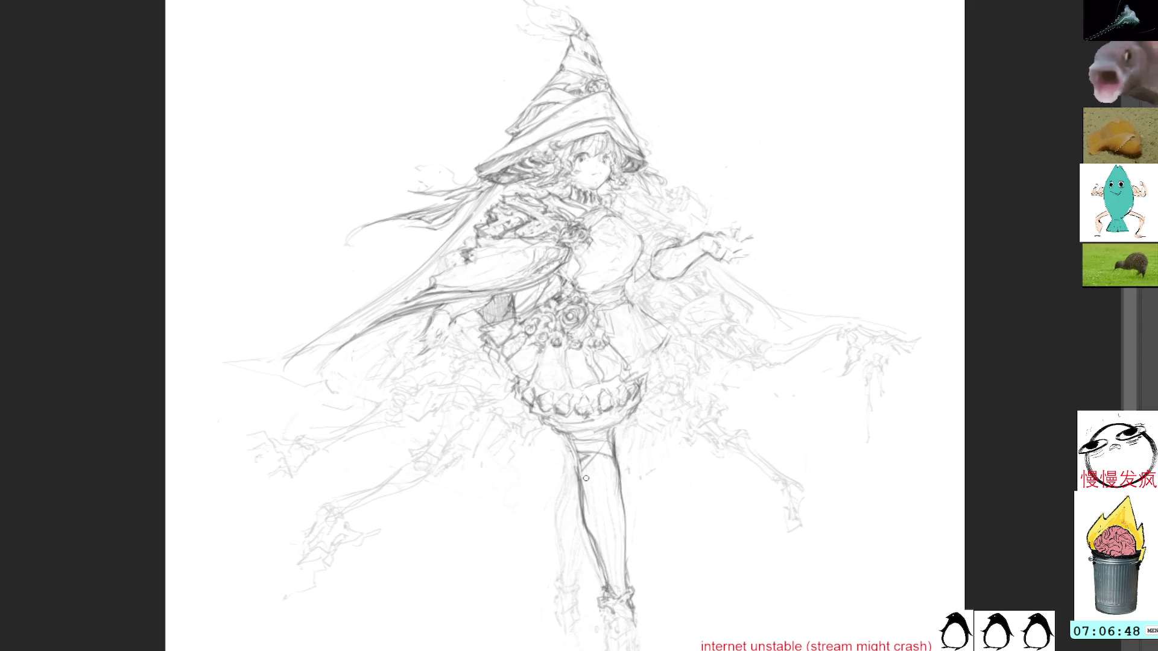
pyautogui.moveTo(577, 478)
pyautogui.mouseDown()
pyautogui.moveTo(584, 535)
pyautogui.moveTo(599, 552)
pyautogui.mouseUp()
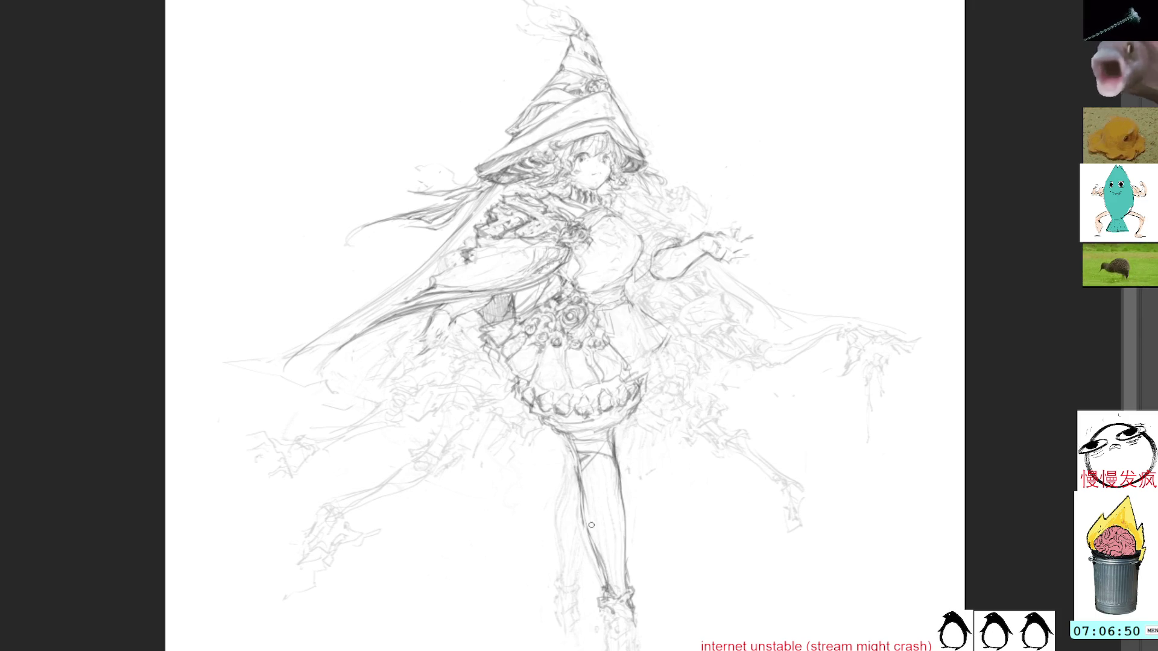
pyautogui.moveTo(579, 490); pyautogui.dragTo(572, 445)
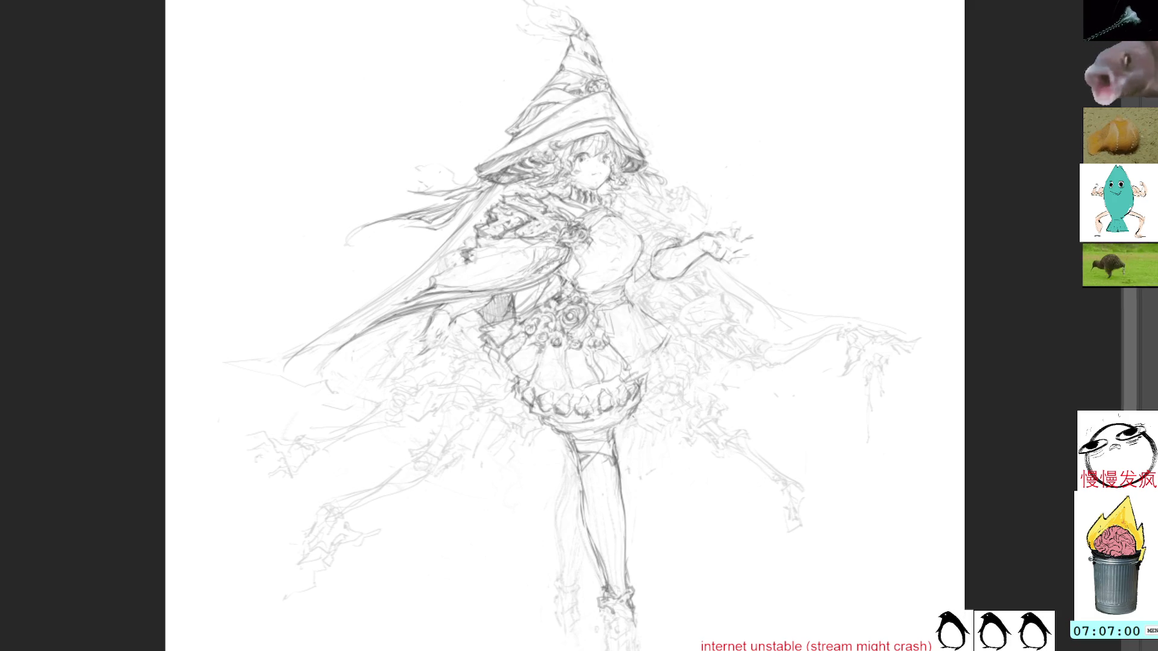
# Step: Add pencil strokes on the upper leg, boot and shin, strengthening the leg outline to the boot
pyautogui.moveTo(616, 419)
pyautogui.mouseDown()
pyautogui.moveTo(630, 449)
pyautogui.moveTo(621, 433)
pyautogui.mouseUp()
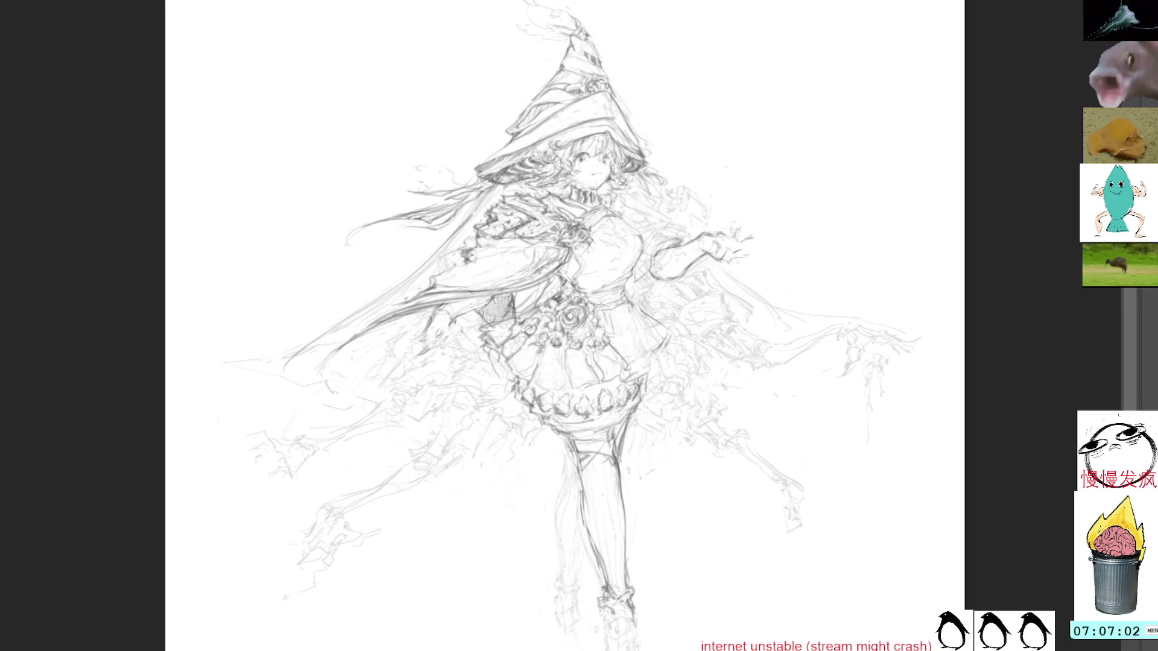
pyautogui.moveTo(604, 610); pyautogui.dragTo(608, 646)
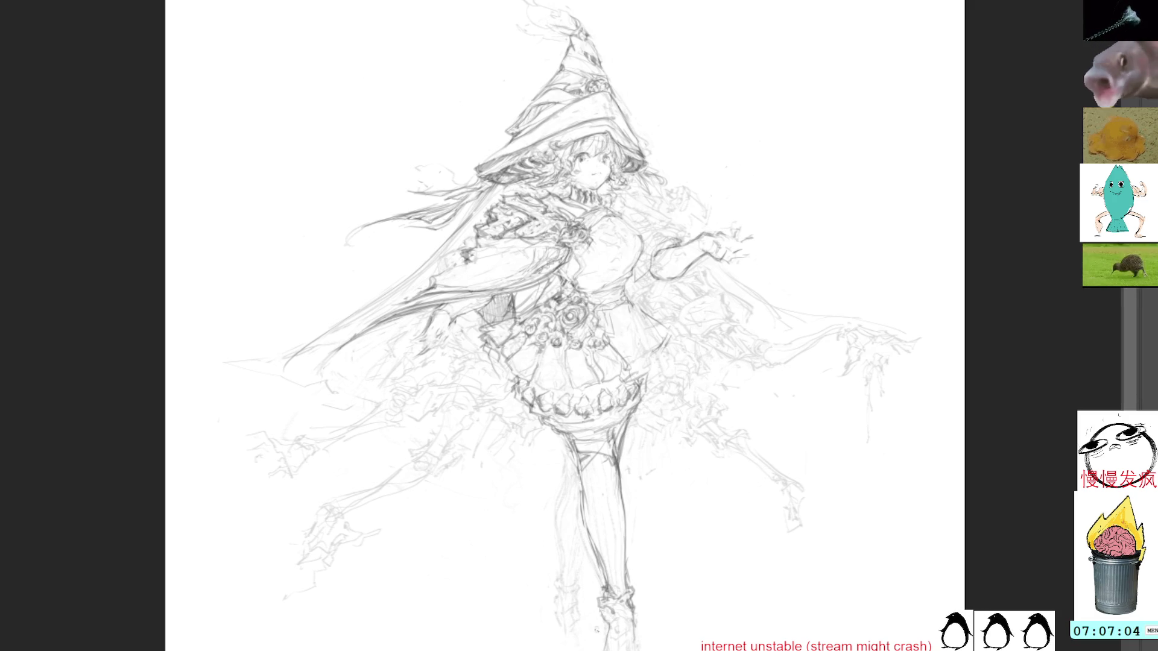
pyautogui.moveTo(579, 578); pyautogui.dragTo(583, 549)
pyautogui.moveTo(572, 478)
pyautogui.mouseDown()
pyautogui.moveTo(557, 522)
pyautogui.moveTo(556, 628)
pyautogui.mouseUp()
# Step: Finish strengthening the leg outline and discard a trial selection around the waist
pyautogui.moveTo(586, 553); pyautogui.dragTo(562, 646)
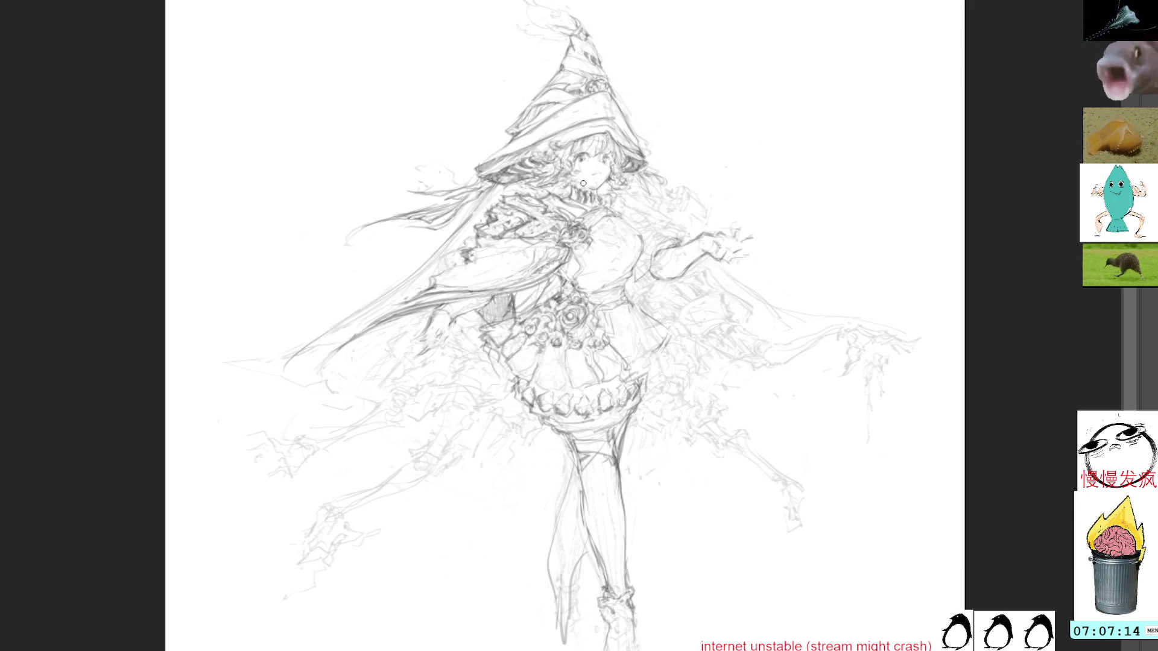
pyautogui.moveTo(491, 351)
pyautogui.mouseDown()
pyautogui.moveTo(529, 314)
pyautogui.moveTo(464, 359)
pyautogui.moveTo(483, 320)
pyautogui.mouseUp()
pyautogui.hotkey('ctrl', 'd')
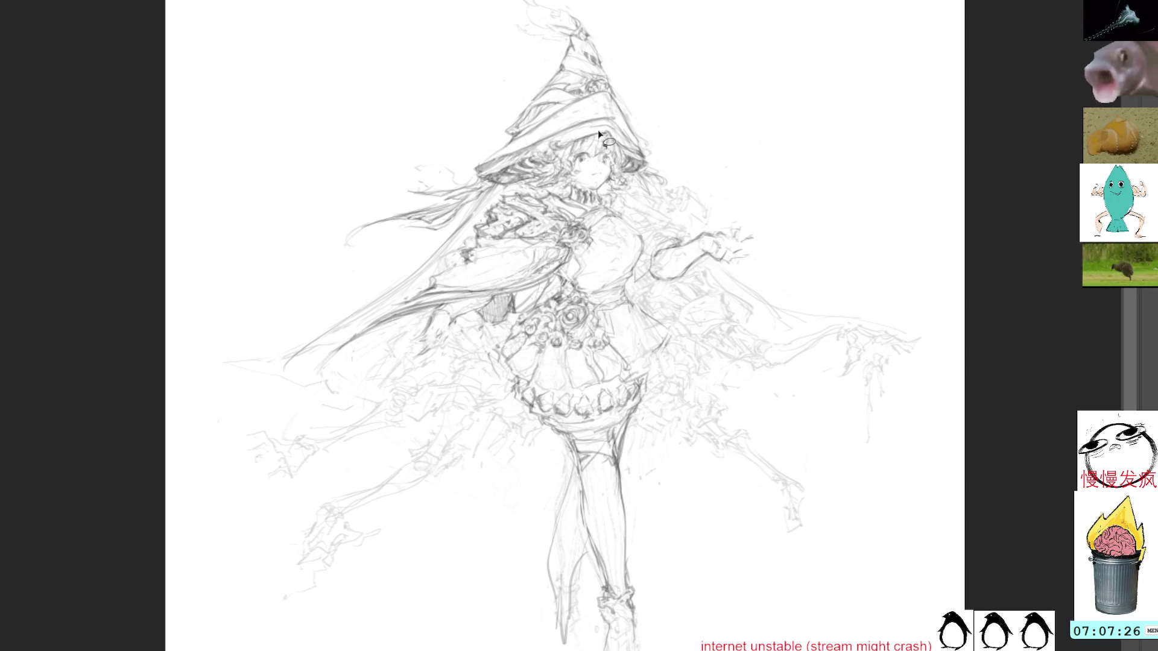
# Step: Nudge the lassoed face with Free Transform, then lasso around the whole witch hat
pyautogui.moveTo(568, 148)
pyautogui.mouseDown()
pyautogui.moveTo(594, 173)
pyautogui.moveTo(565, 147)
pyautogui.mouseUp()
pyautogui.hotkey('ctrl', 't')
pyautogui.press('Return')
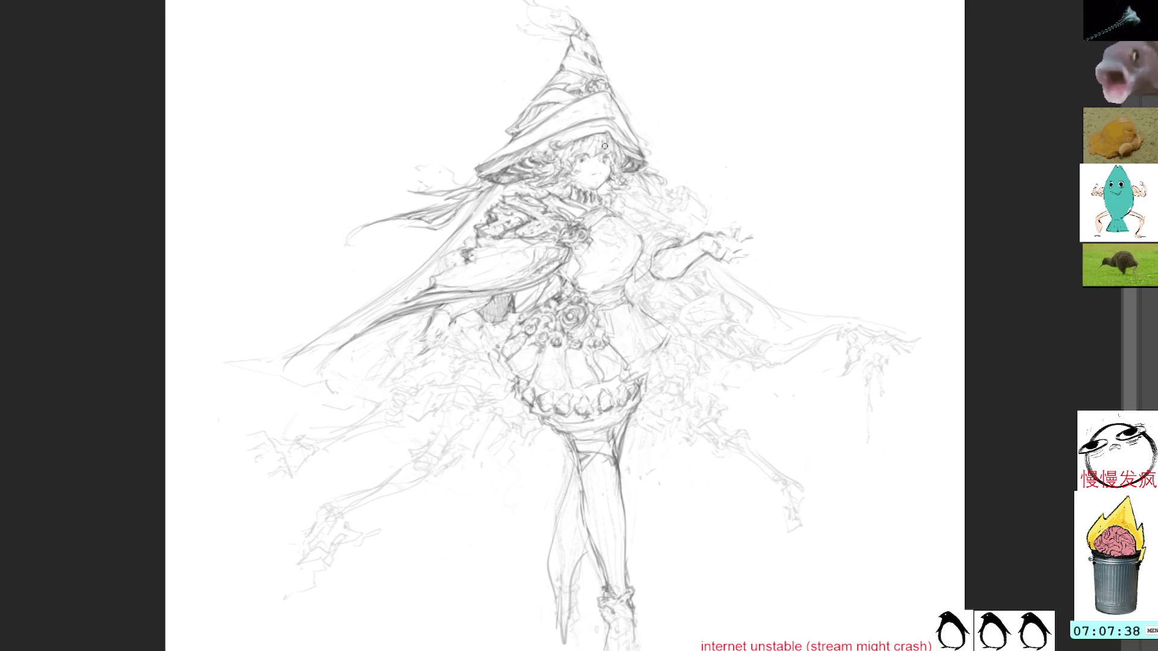
pyautogui.moveTo(459, 2)
pyautogui.mouseDown()
pyautogui.moveTo(461, 173)
pyautogui.moveTo(535, 189)
pyautogui.moveTo(579, 150)
pyautogui.moveTo(552, 160)
pyautogui.moveTo(567, 202)
pyautogui.moveTo(693, 110)
pyautogui.moveTo(642, 2)
pyautogui.mouseUp()
# Step: Scale the hat selection down toward its brim with Free Transform and apply it
pyautogui.hotkey('ctrl', 't')
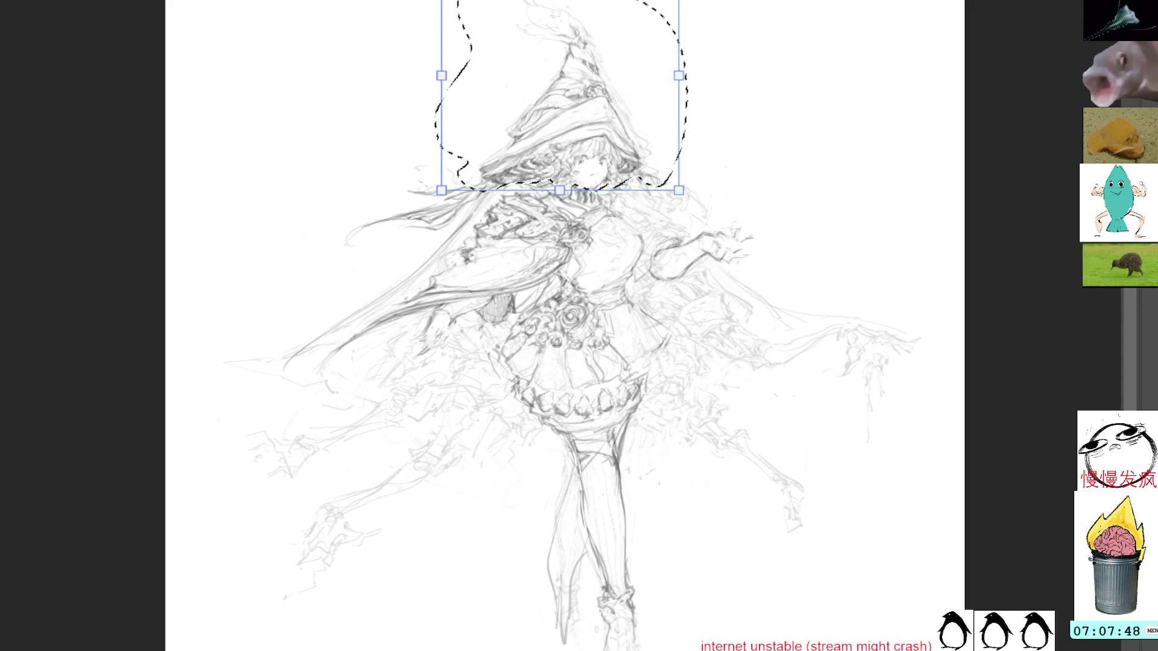
pyautogui.moveTo(561, 0); pyautogui.dragTo(560, 7)
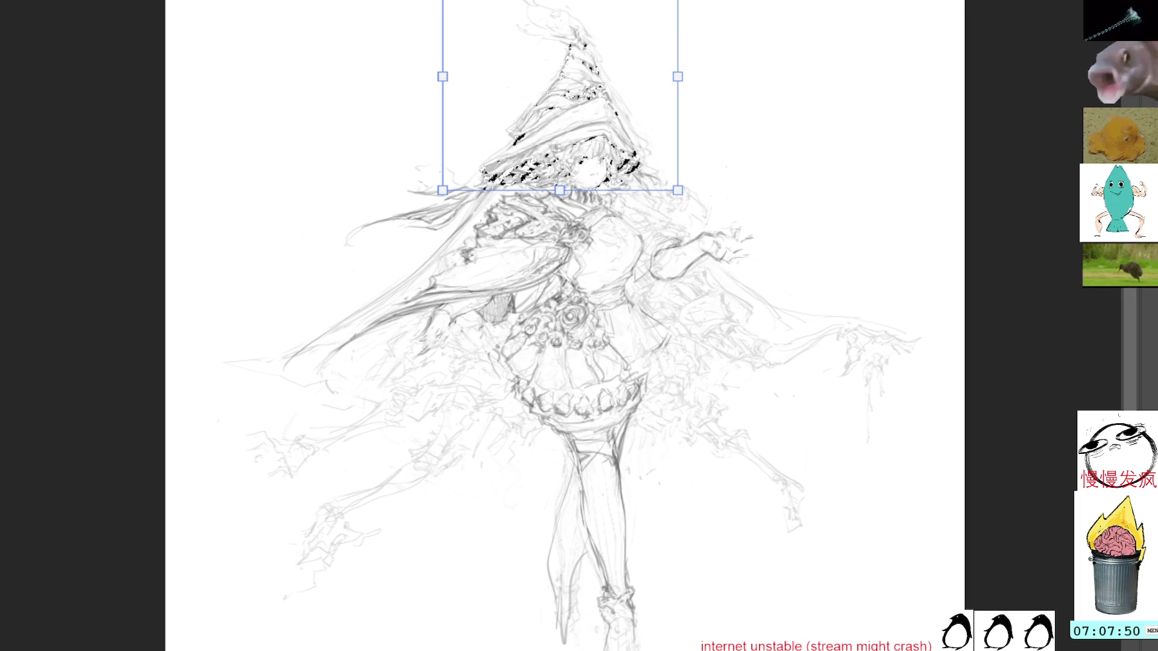
pyautogui.press('Return')
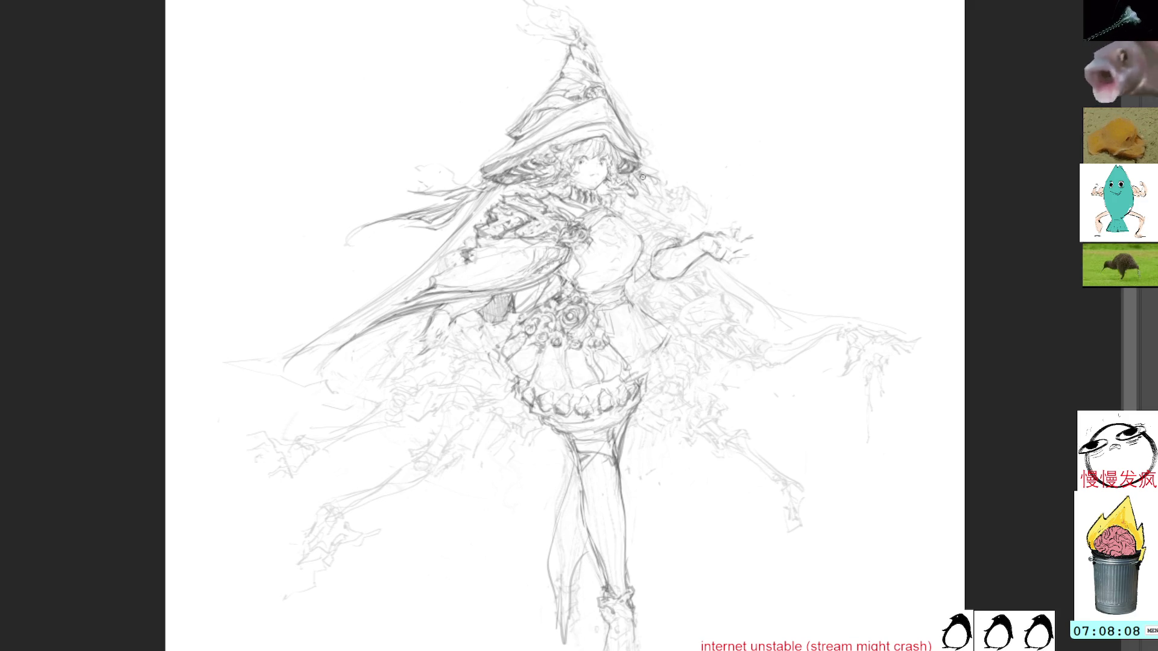
# Step: Lasso an area beside the head, clear it, then lasso an area near the hat
pyautogui.moveTo(676, 151)
pyautogui.mouseDown()
pyautogui.moveTo(681, 174)
pyautogui.moveTo(651, 181)
pyautogui.mouseUp()
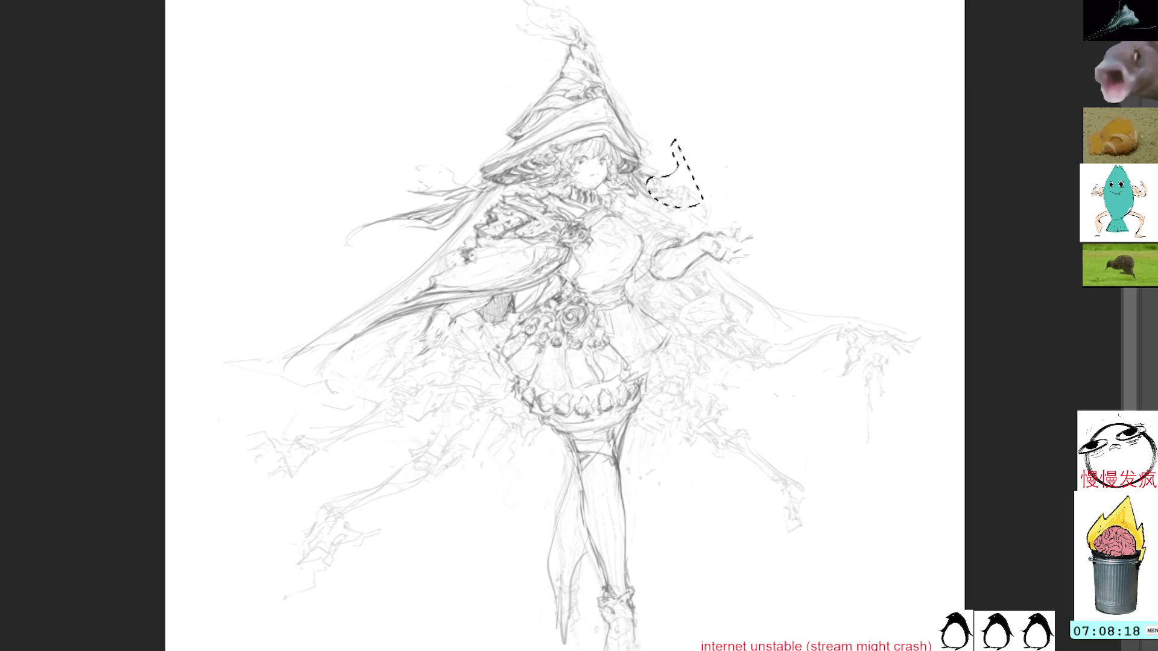
pyautogui.hotkey('ctrl', 'd')
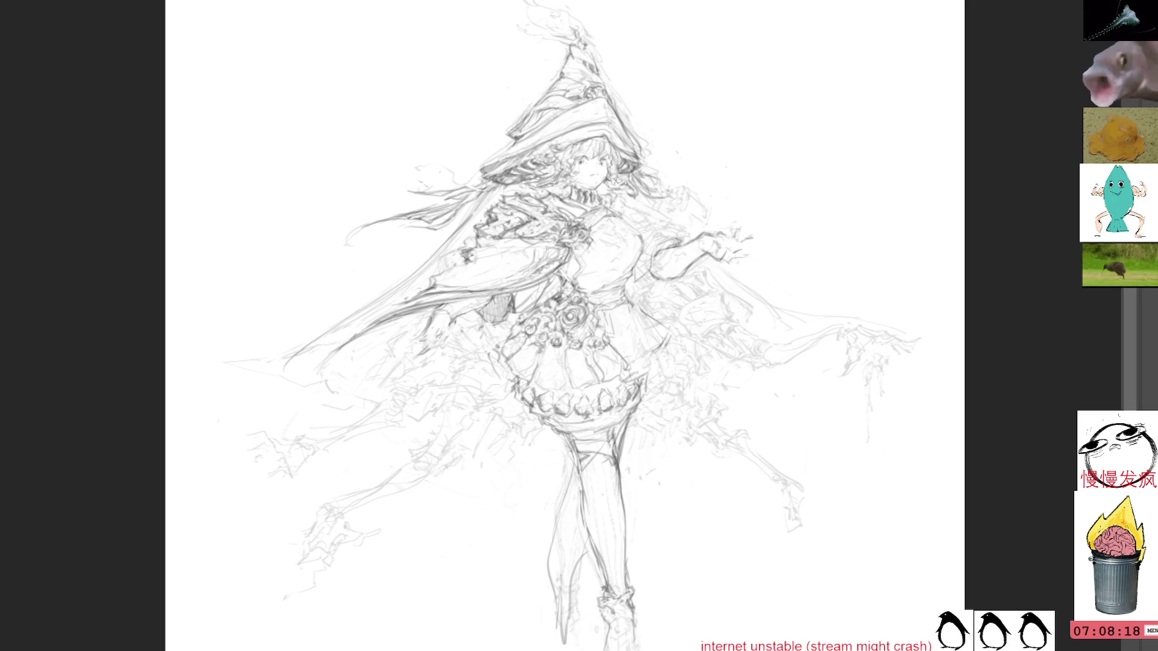
pyautogui.moveTo(699, 199)
pyautogui.mouseDown()
pyautogui.moveTo(664, 181)
pyautogui.moveTo(694, 205)
pyautogui.mouseUp()
pyautogui.hotkey('ctrl', 'd')
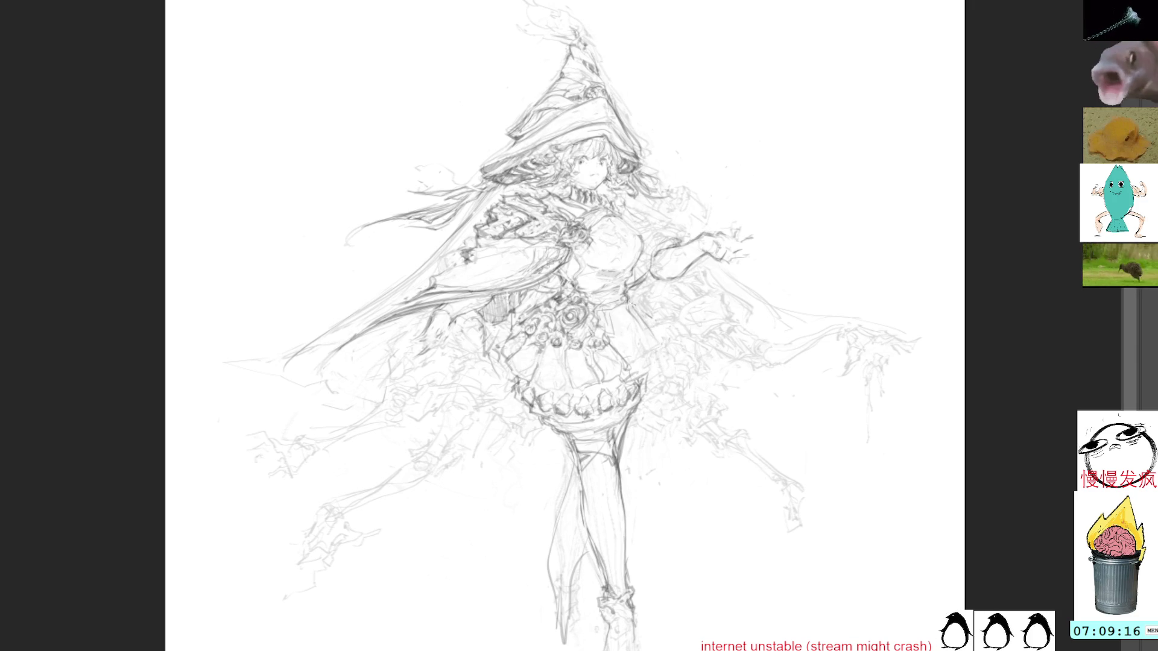
# Step: Refine the skirt's right edge and bodice details, then start a small object in the lowered hand
pyautogui.moveTo(634, 309); pyautogui.dragTo(656, 375)
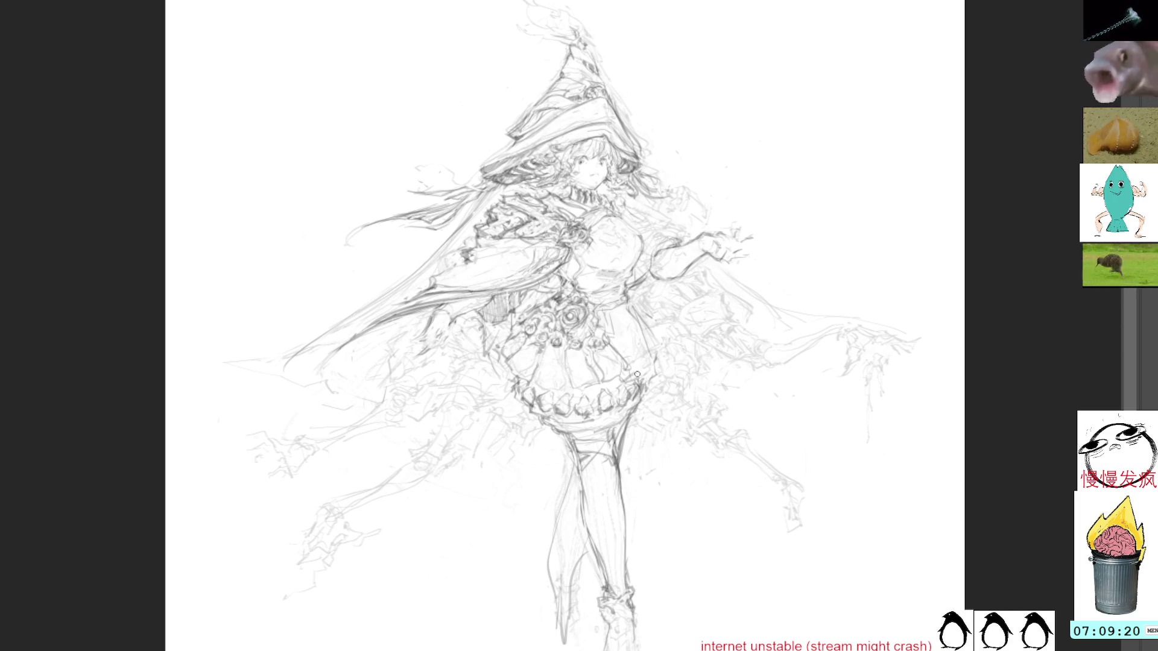
pyautogui.moveTo(638, 314)
pyautogui.mouseDown()
pyautogui.moveTo(657, 351)
pyautogui.moveTo(646, 380)
pyautogui.moveTo(643, 367)
pyautogui.moveTo(657, 370)
pyautogui.mouseUp()
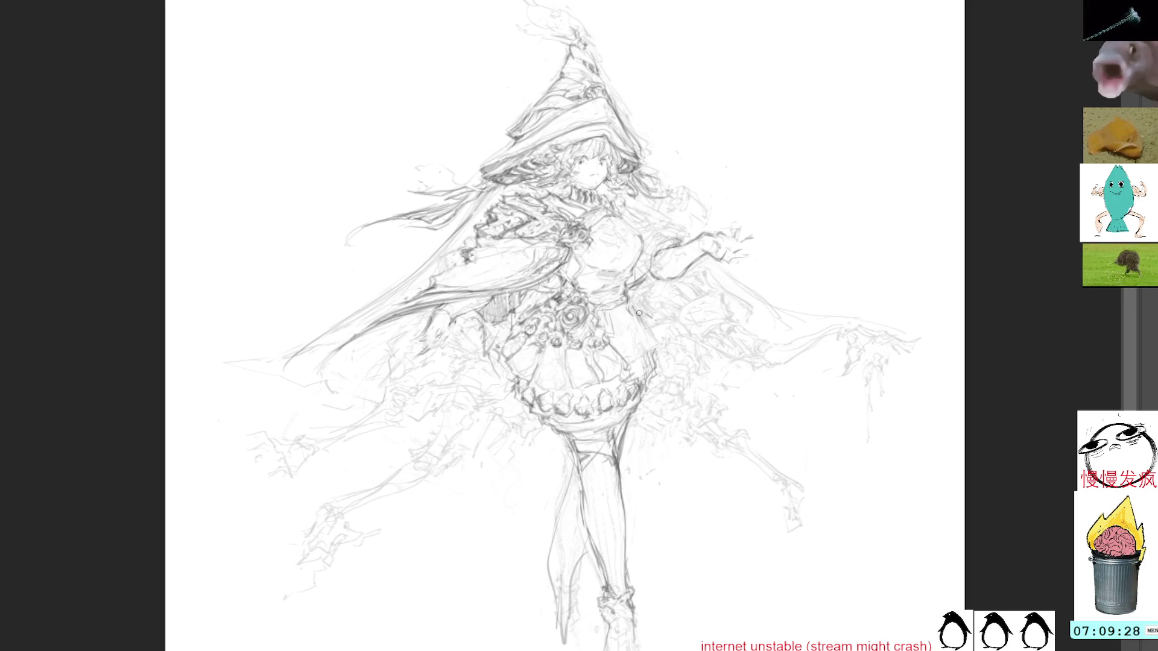
pyautogui.moveTo(643, 320); pyautogui.dragTo(656, 351)
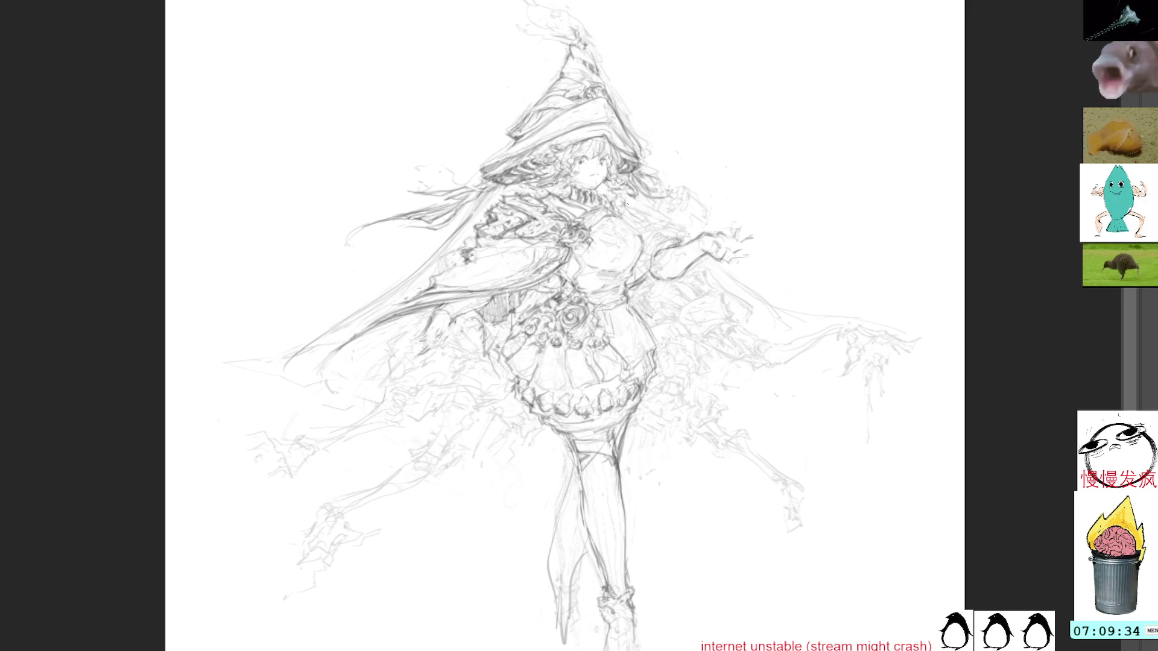
pyautogui.moveTo(622, 206); pyautogui.dragTo(631, 223)
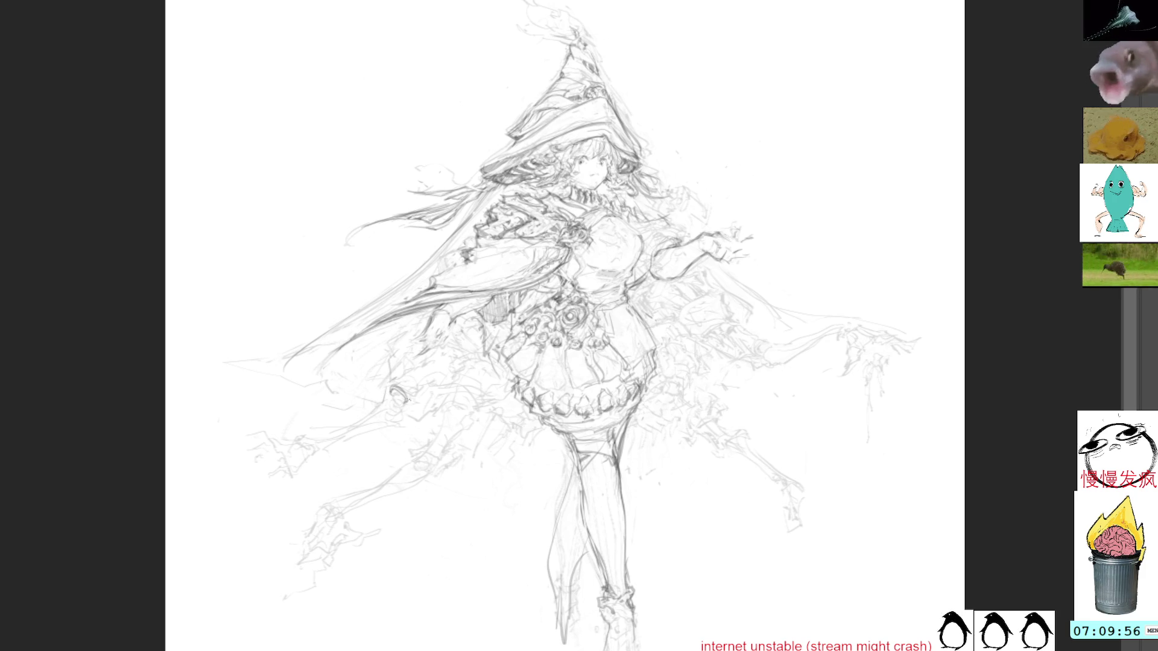
pyautogui.moveTo(410, 398)
pyautogui.mouseDown()
pyautogui.moveTo(427, 402)
pyautogui.moveTo(407, 393)
pyautogui.mouseUp()
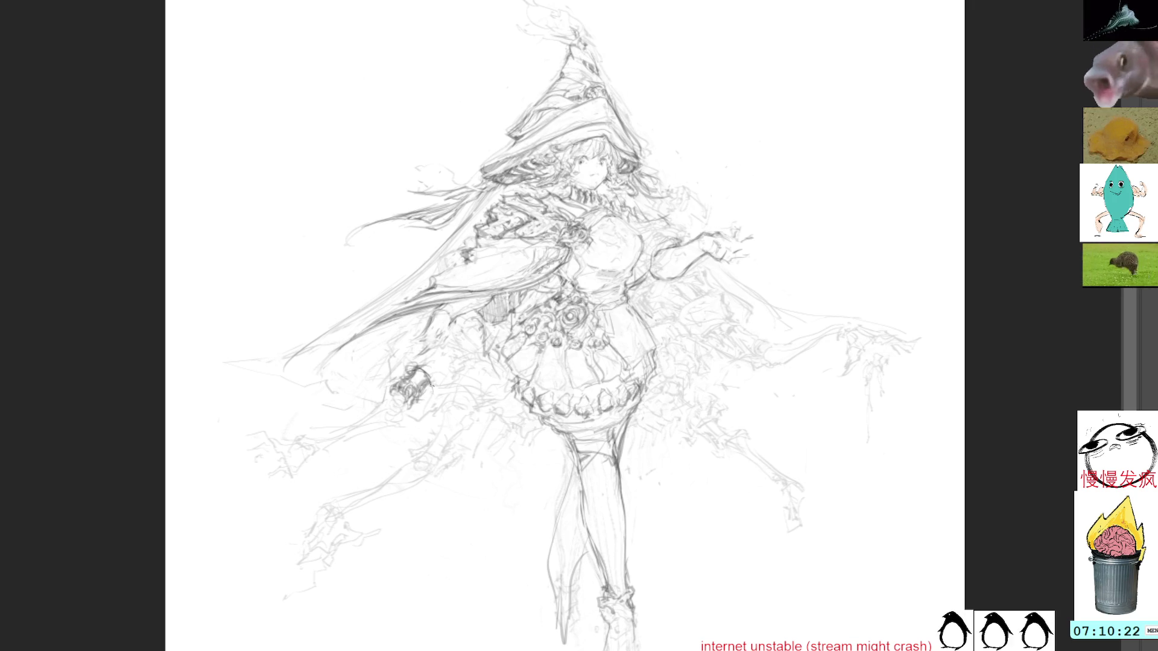
# Step: Detail the lowered hand's cuff and boxy held object with short dark strokes, undoing one stray stroke
pyautogui.moveTo(410, 365)
pyautogui.mouseDown()
pyautogui.moveTo(443, 380)
pyautogui.moveTo(432, 396)
pyautogui.mouseUp()
pyautogui.moveTo(435, 383)
pyautogui.mouseDown()
pyautogui.moveTo(427, 395)
pyautogui.moveTo(428, 370)
pyautogui.mouseUp()
pyautogui.moveTo(431, 387)
pyautogui.mouseDown()
pyautogui.moveTo(439, 393)
pyautogui.moveTo(427, 398)
pyautogui.moveTo(433, 375)
pyautogui.moveTo(452, 375)
pyautogui.moveTo(436, 398)
pyautogui.mouseUp()
pyautogui.hotkey('ctrl', 'z')
pyautogui.hotkey('ctrl', 'z')
pyautogui.hotkey('ctrl', 'z')
pyautogui.moveTo(460, 372); pyautogui.dragTo(453, 381)
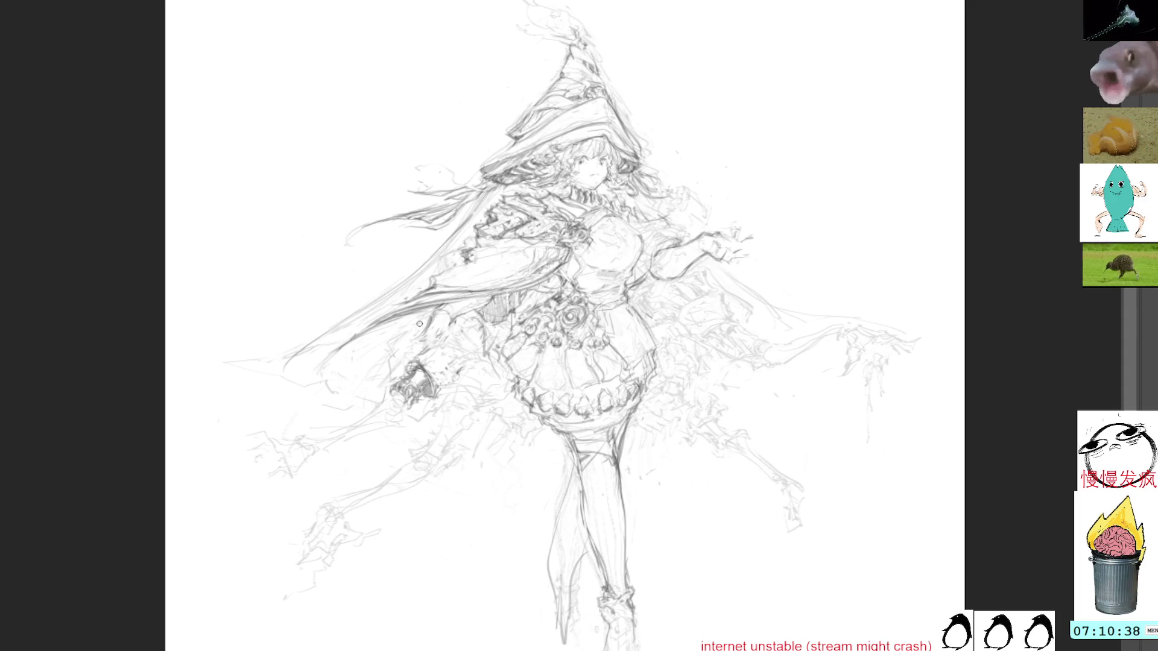
pyautogui.moveTo(423, 362); pyautogui.dragTo(439, 351)
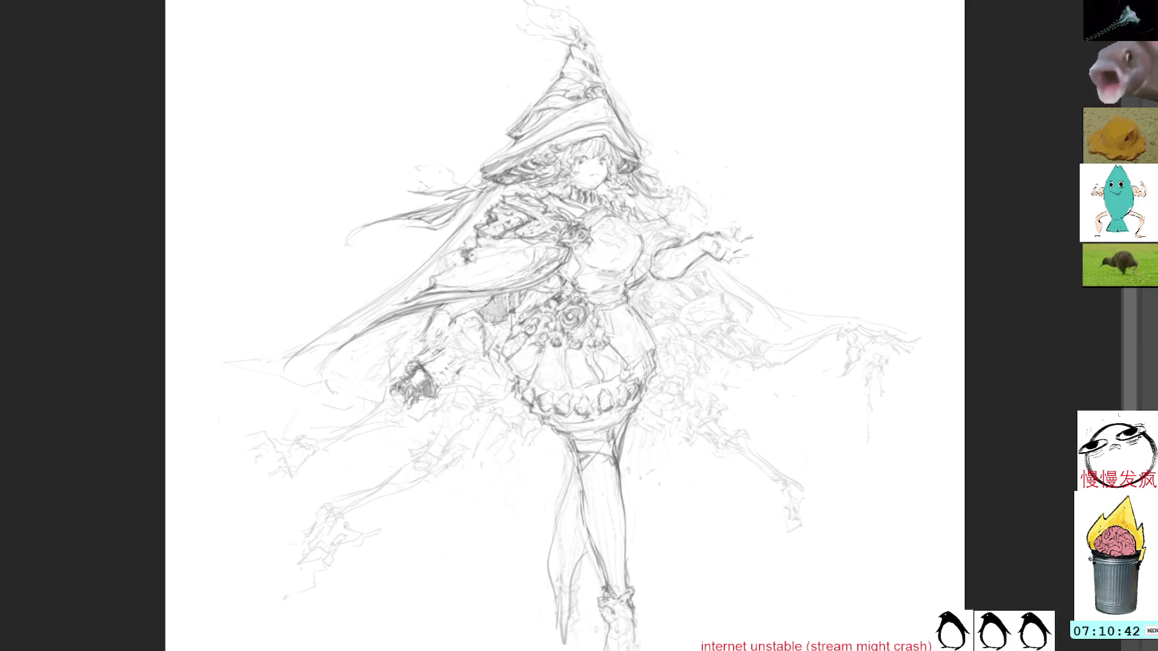
pyautogui.moveTo(456, 365)
pyautogui.mouseDown()
pyautogui.moveTo(462, 356)
pyautogui.moveTo(436, 405)
pyautogui.moveTo(395, 404)
pyautogui.mouseUp()
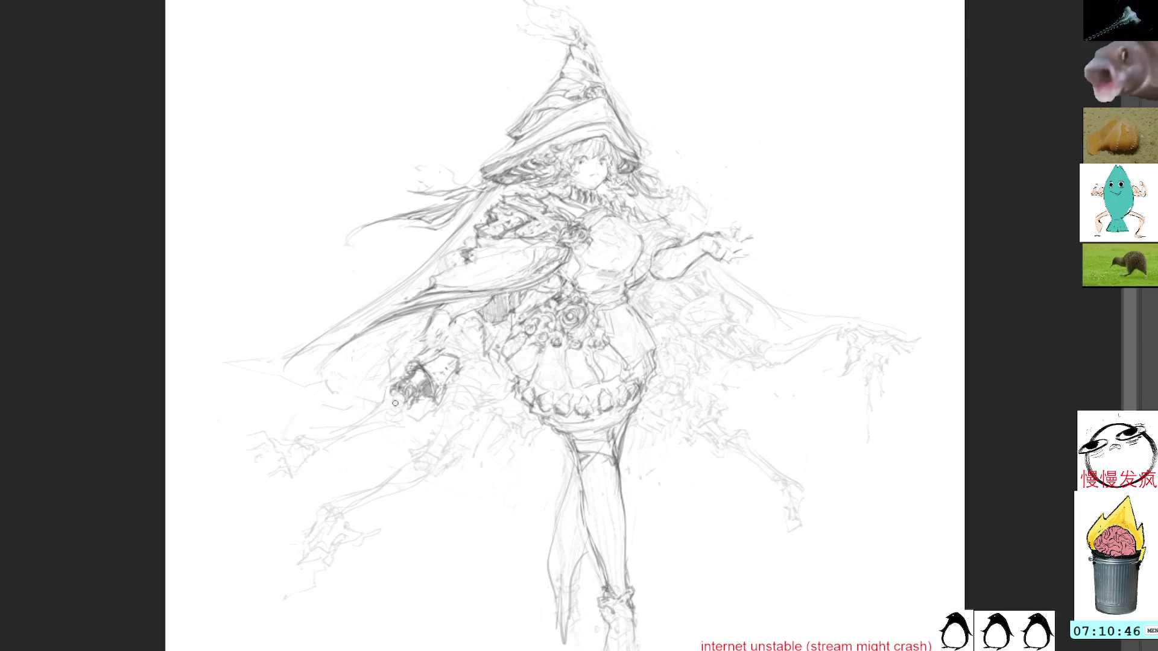